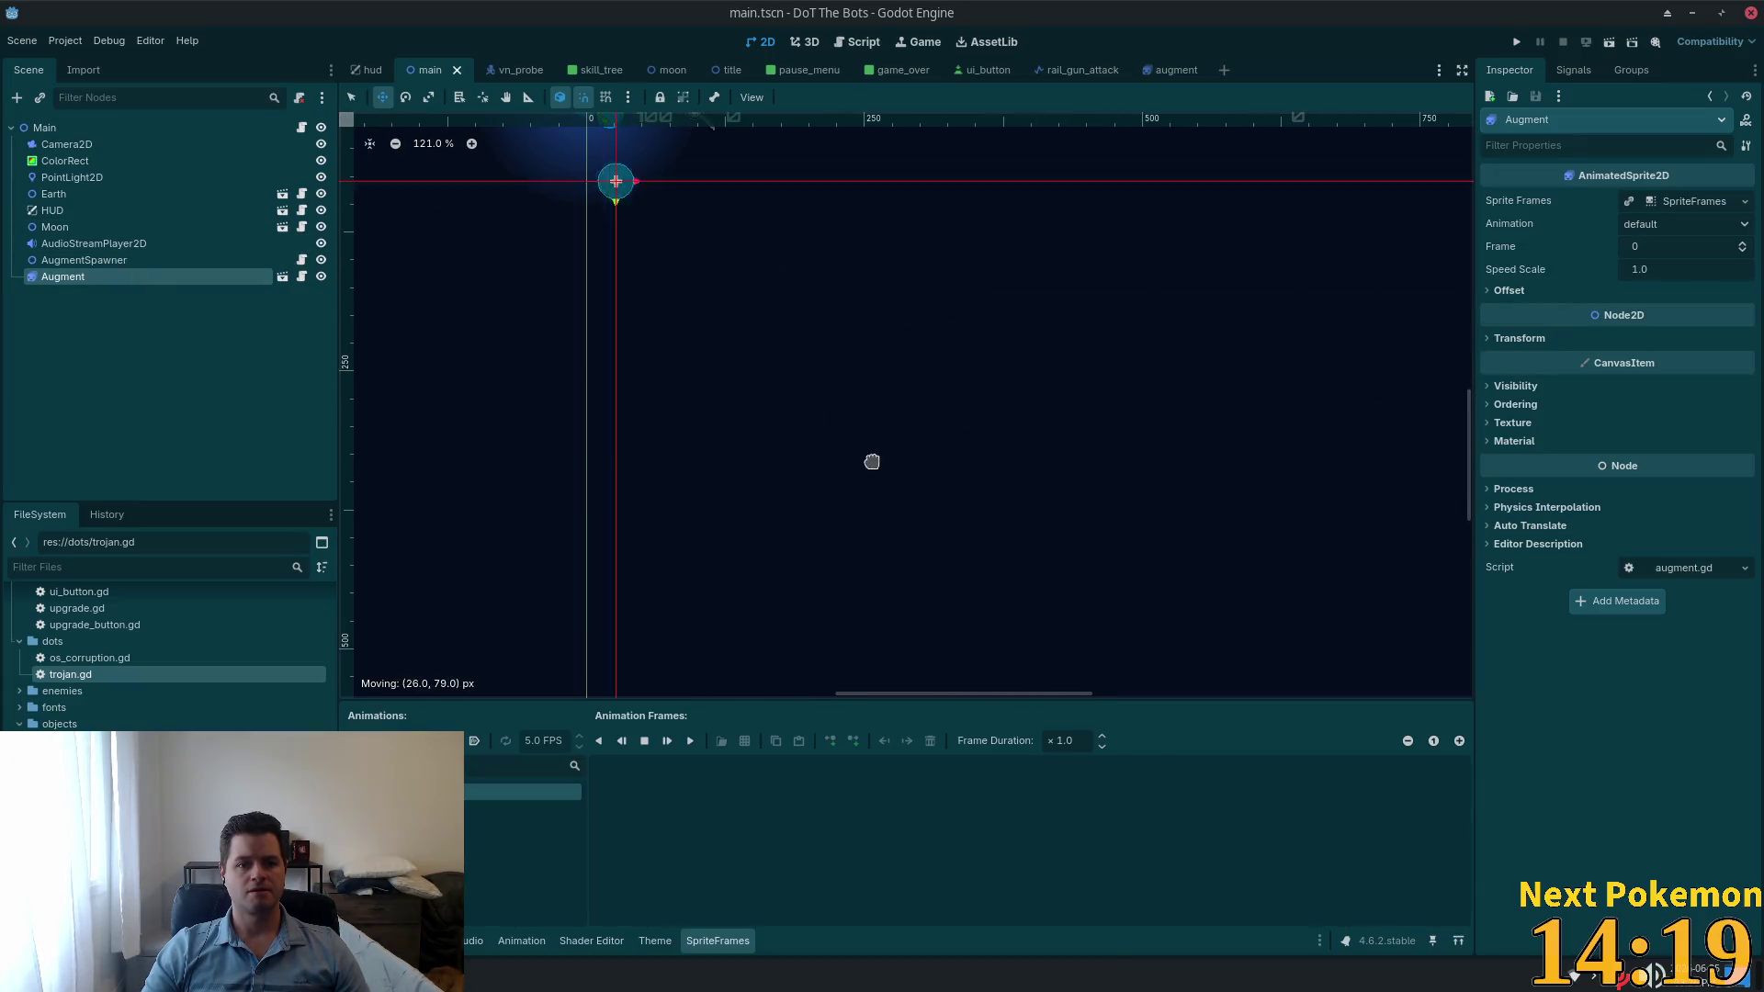
# Step: Drag the Augment orb off the scene origin, down and right into the middle of the play area
pyautogui.moveTo(869, 460); pyautogui.dragTo(1015, 551)
pyautogui.scroll(-4, 1015, 551)
pyautogui.moveTo(1244, 567); pyautogui.dragTo(946, 470)
pyautogui.moveTo(787, 406); pyautogui.dragTo(835, 425)
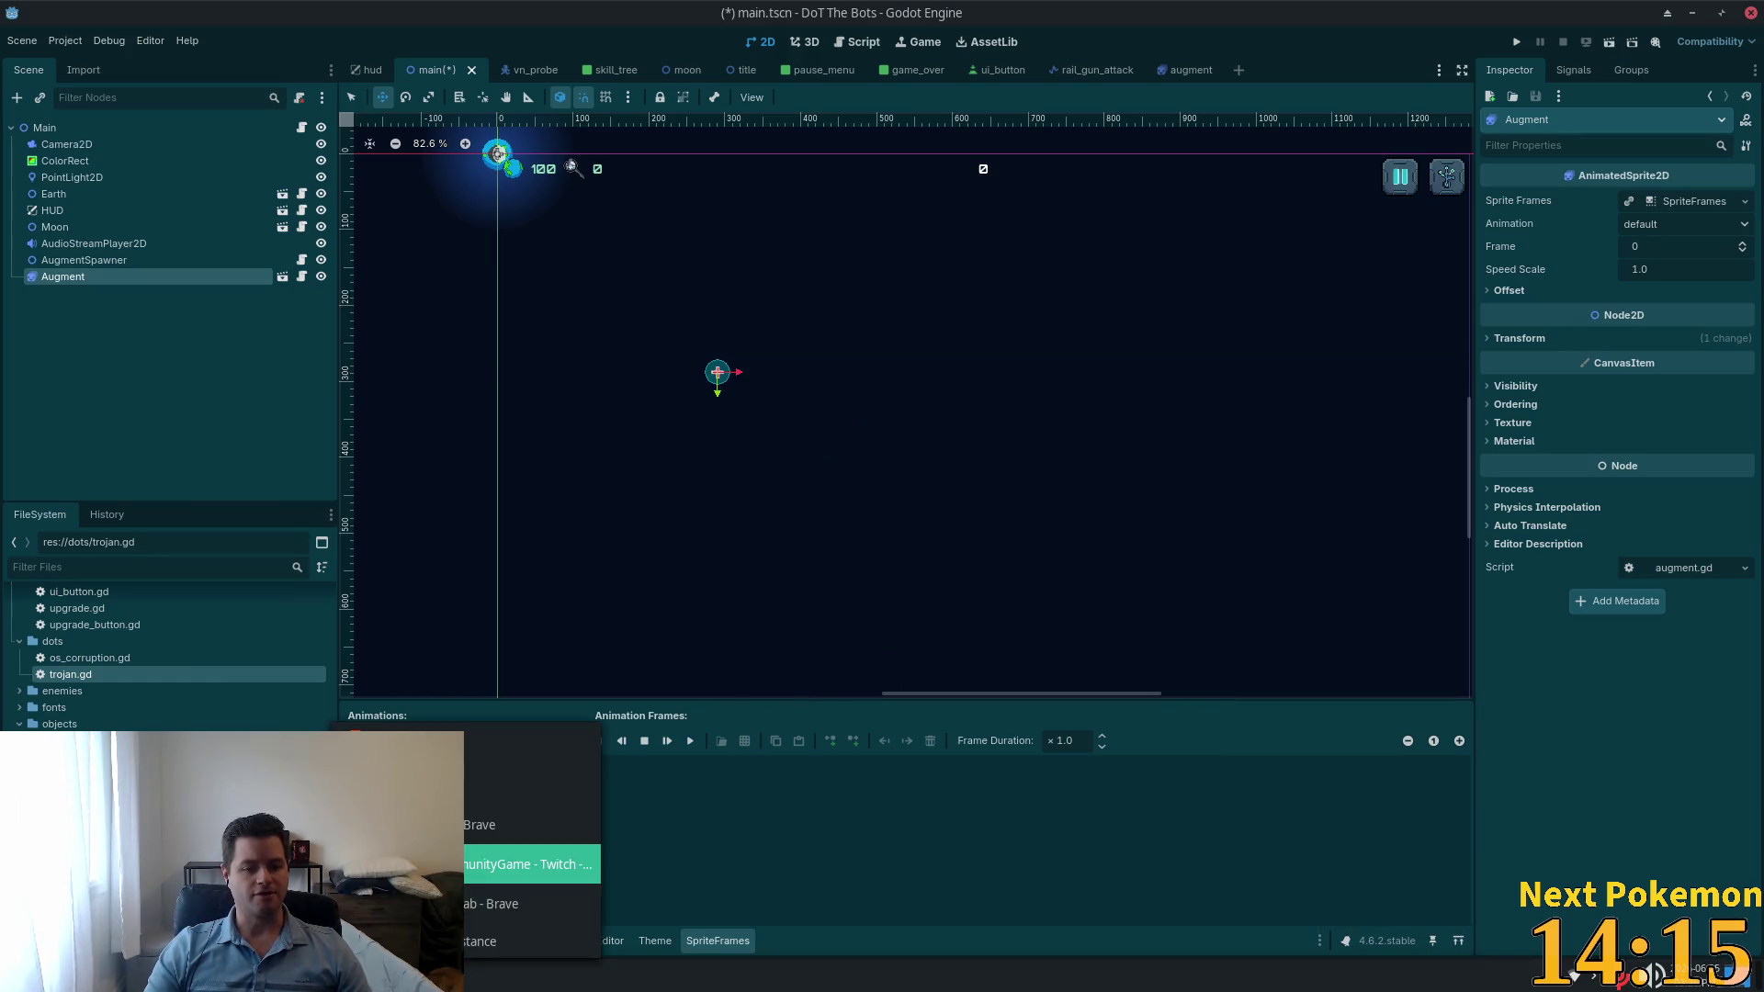
# Step: In the PixelLab browser page, choose Save image as on the green orb sprite sheet
pyautogui.click(479, 849)
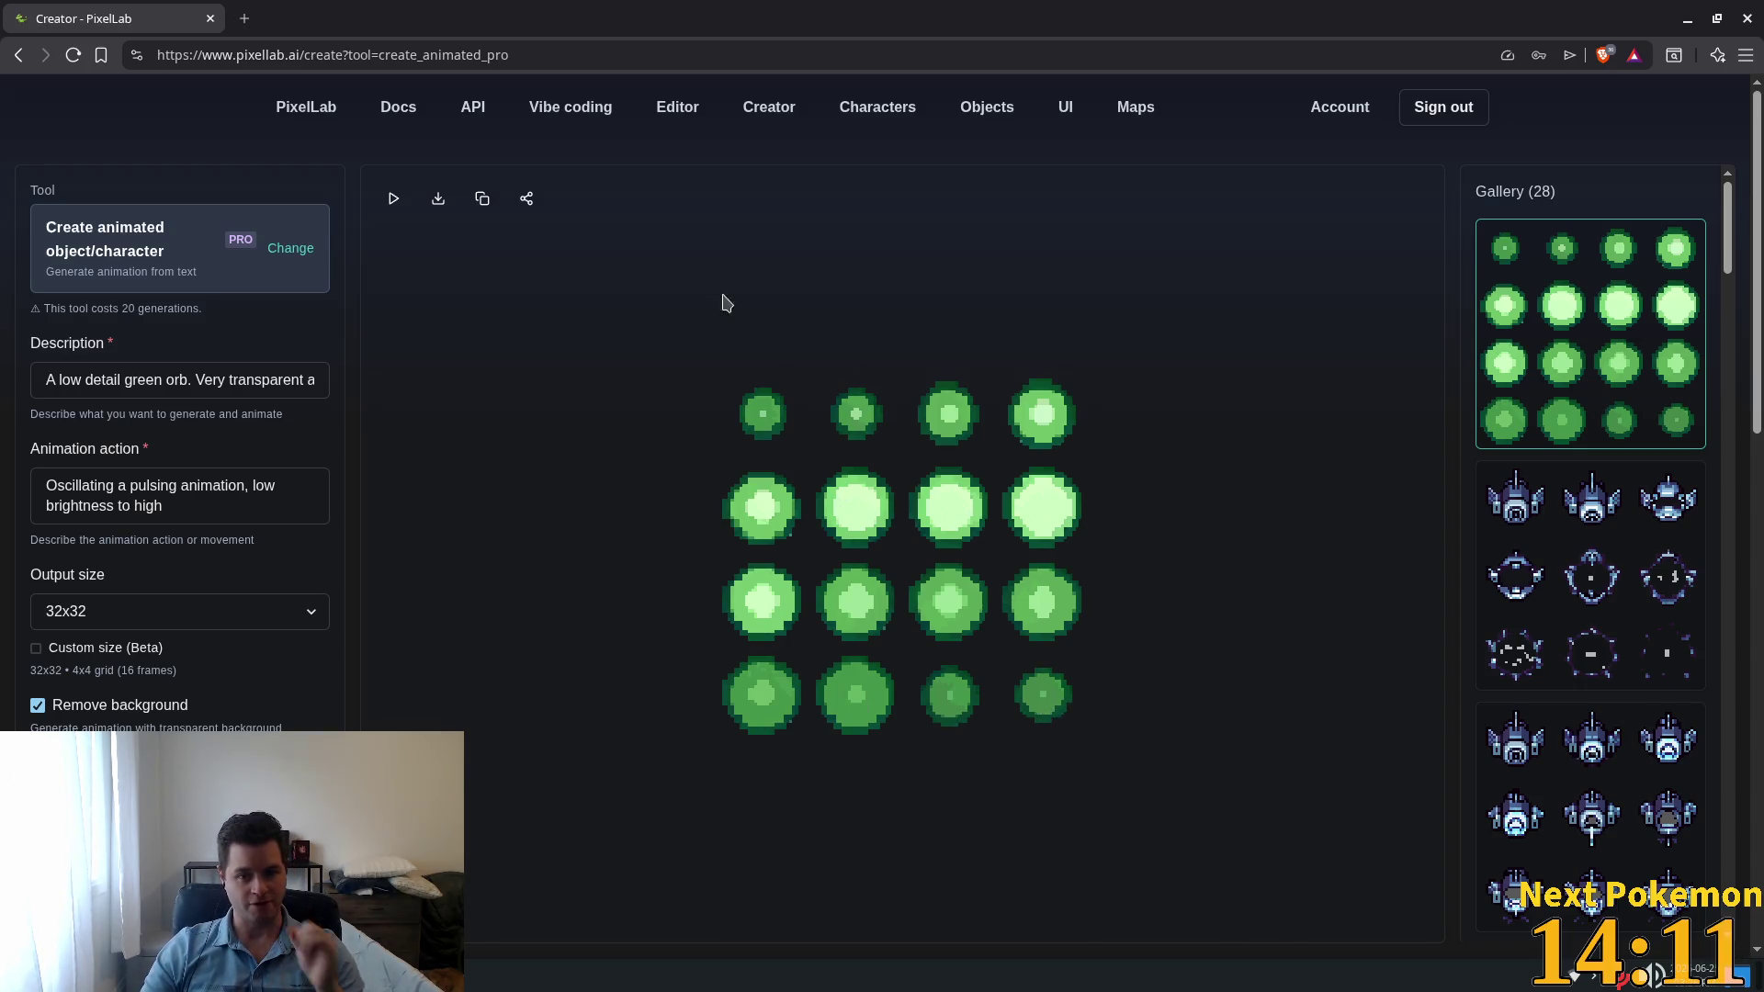
pyautogui.rightClick(807, 430)
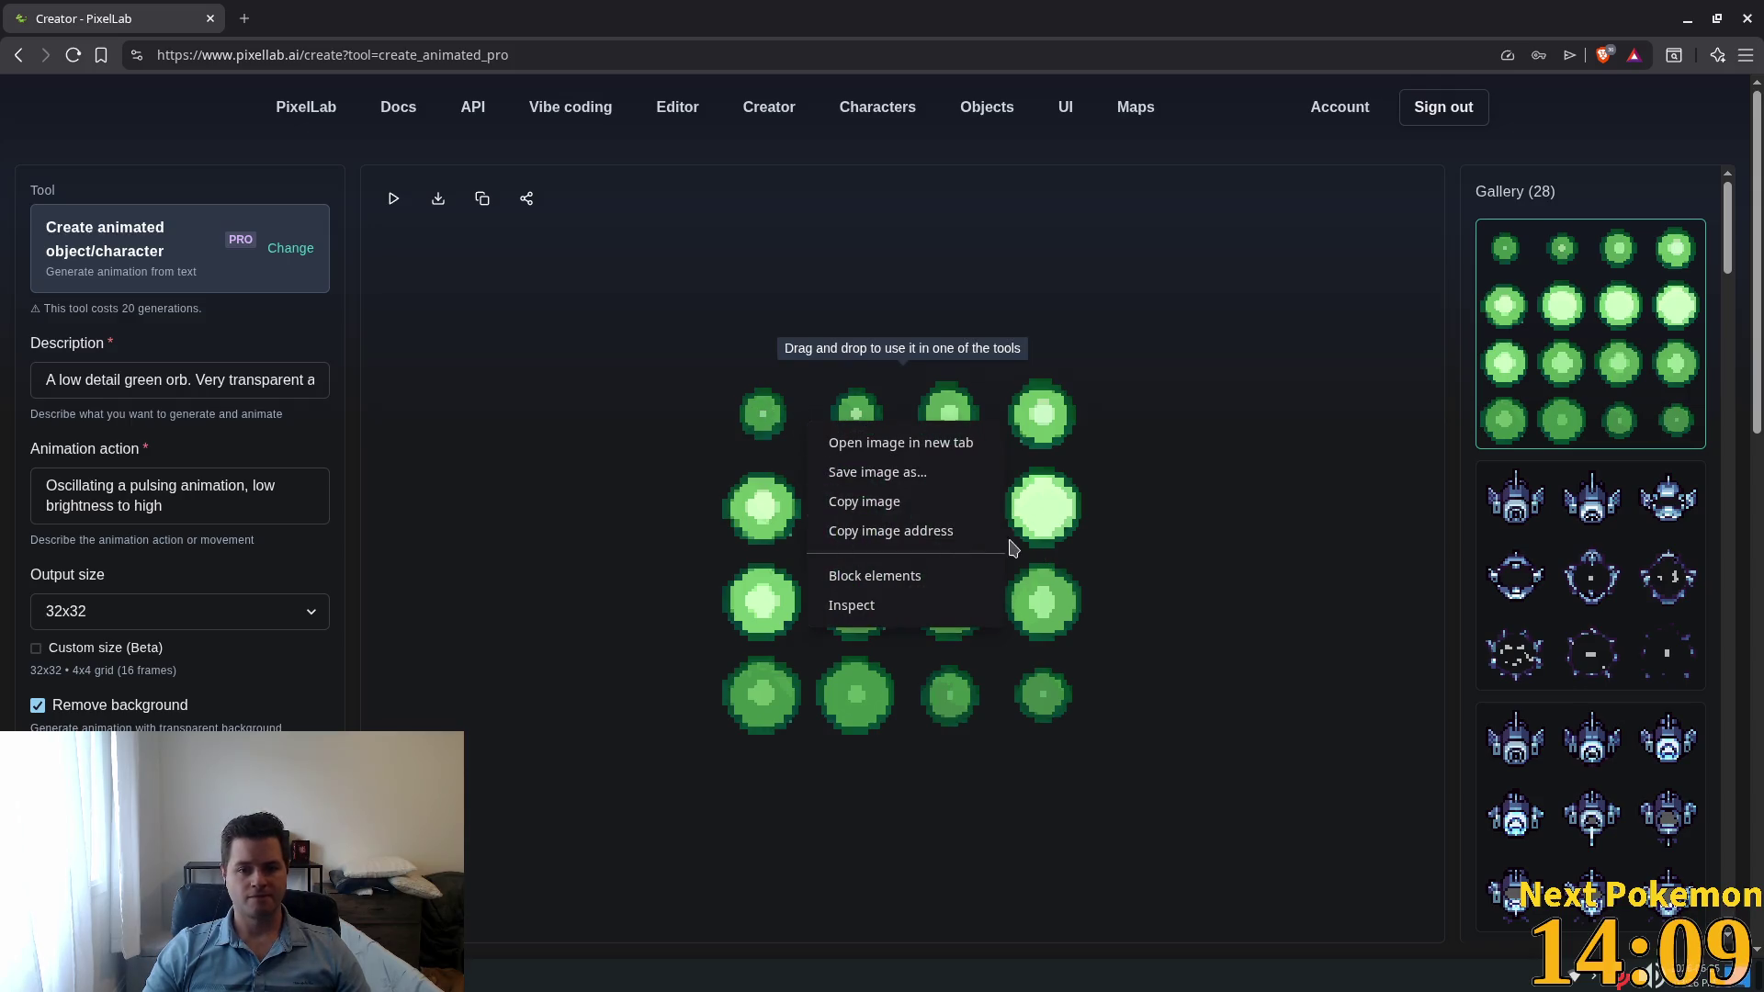
pyautogui.click(945, 474)
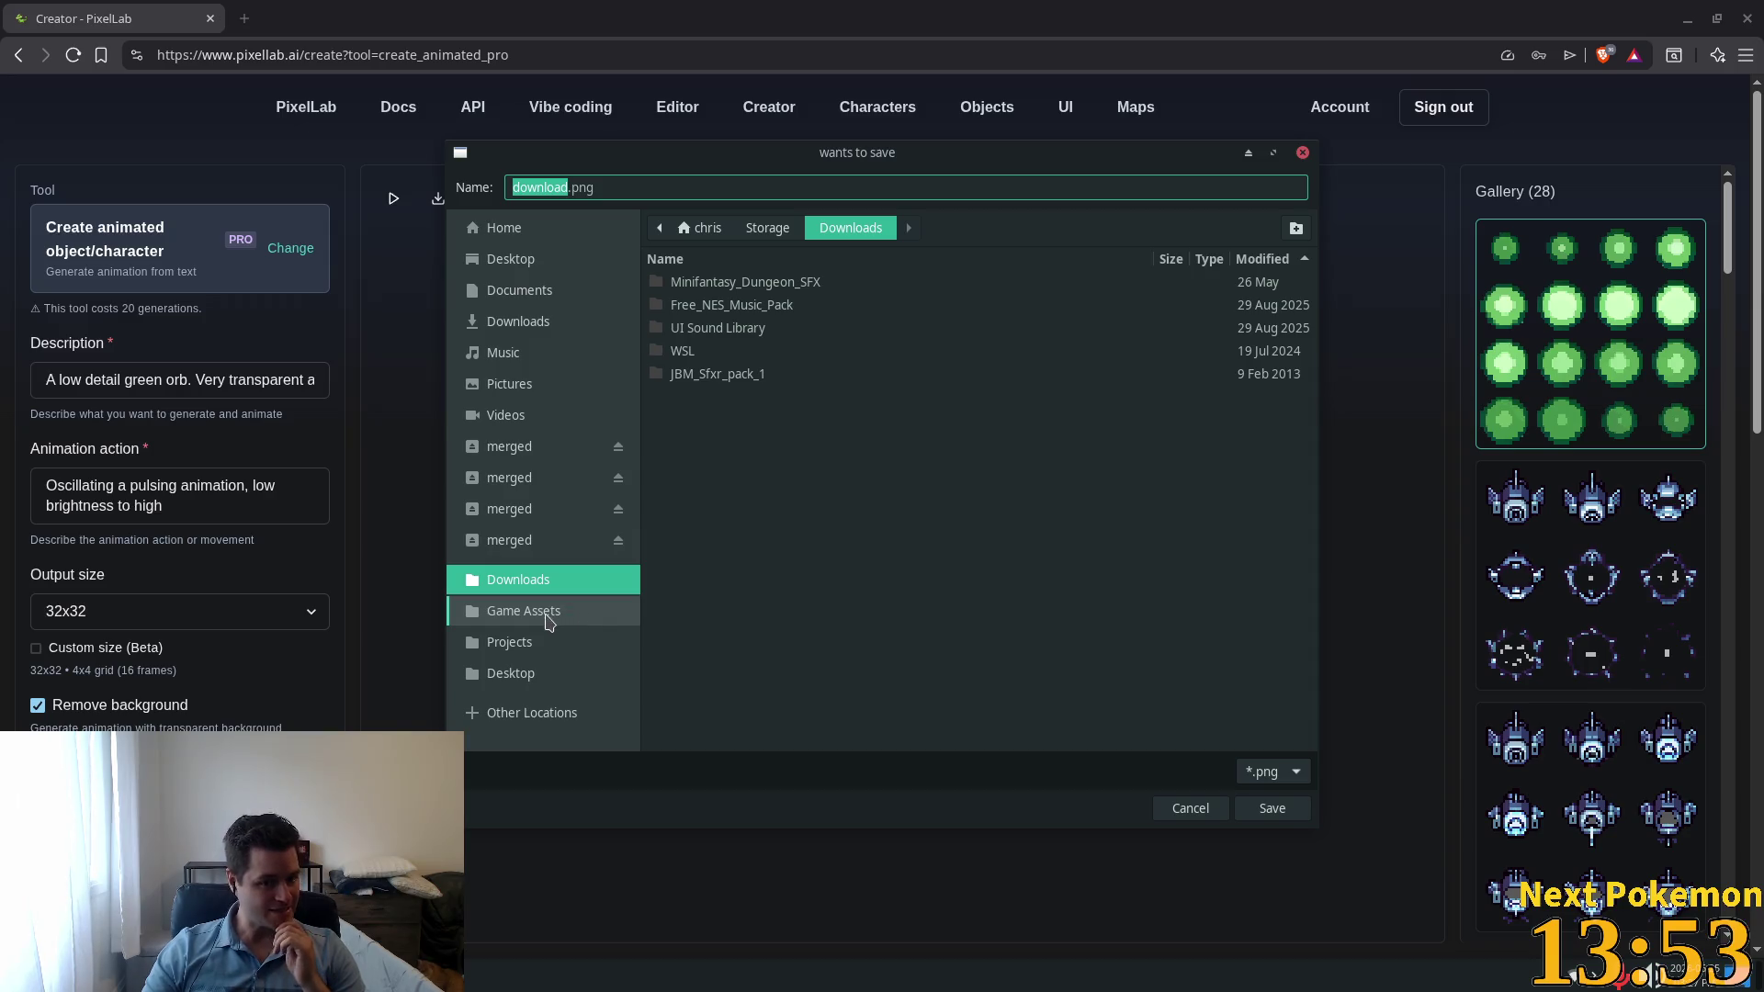
# Step: Browse to the Projects > dot-the-bots > assets > objects folder in the save dialog
pyautogui.click(521, 646)
pyautogui.doubleClick(689, 283)
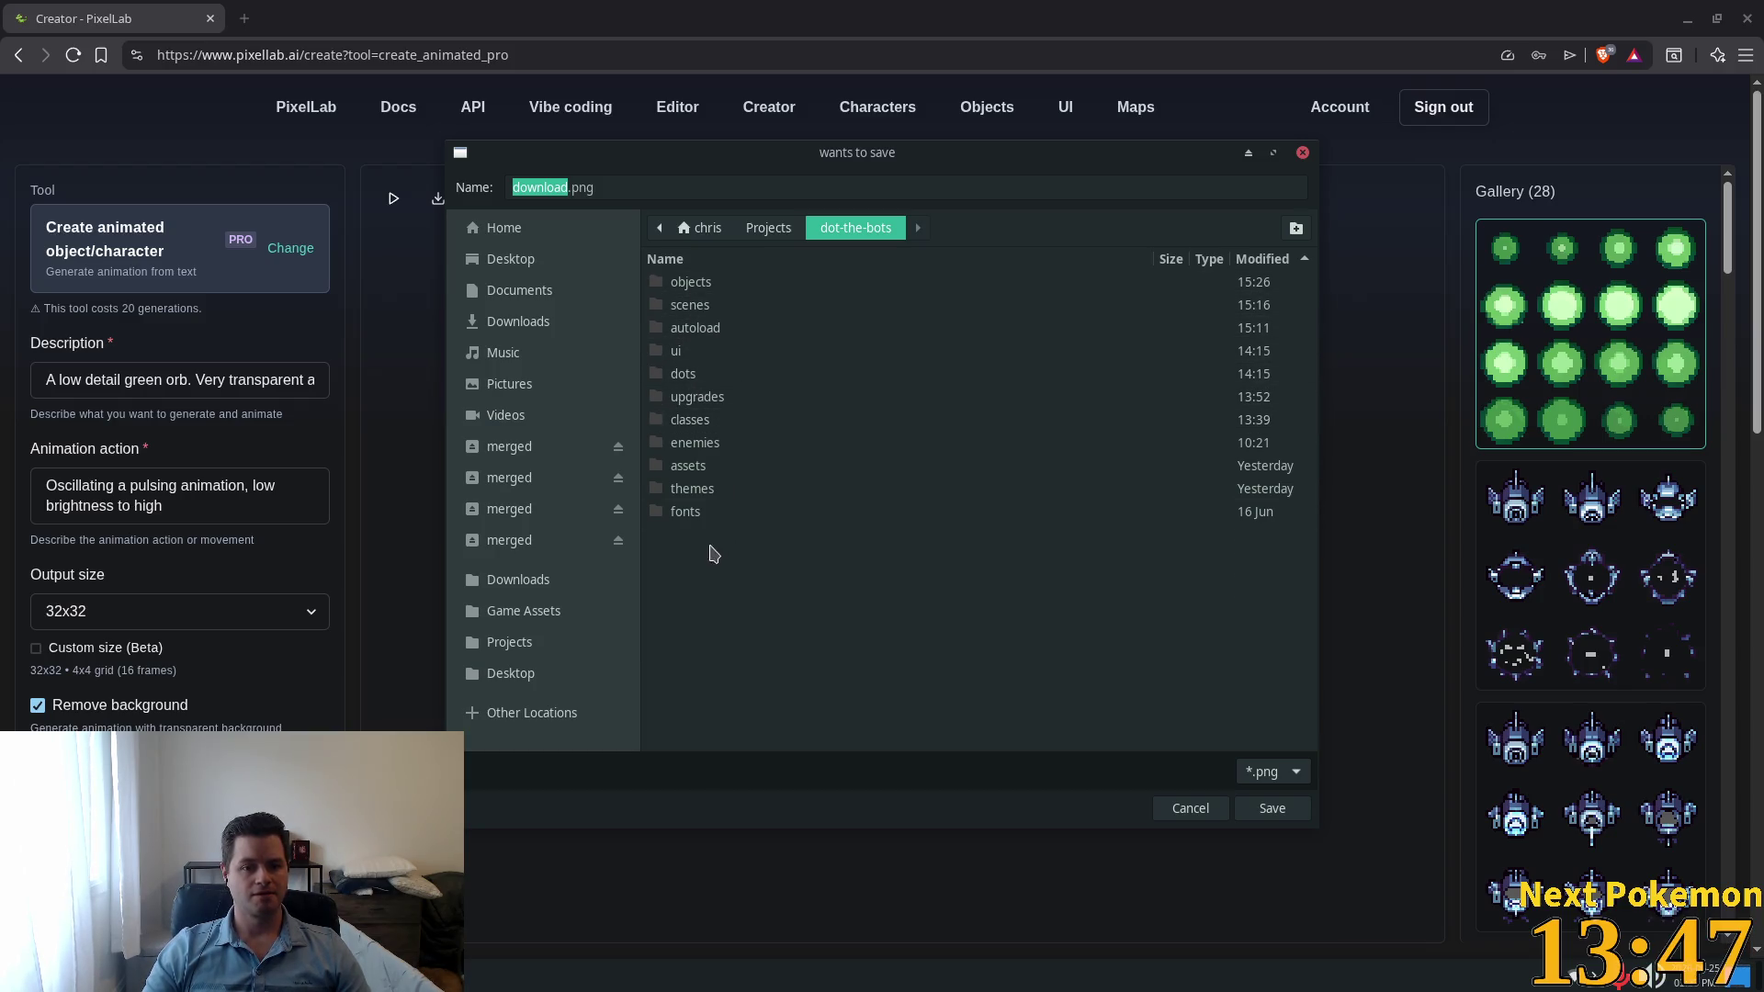
pyautogui.doubleClick(691, 467)
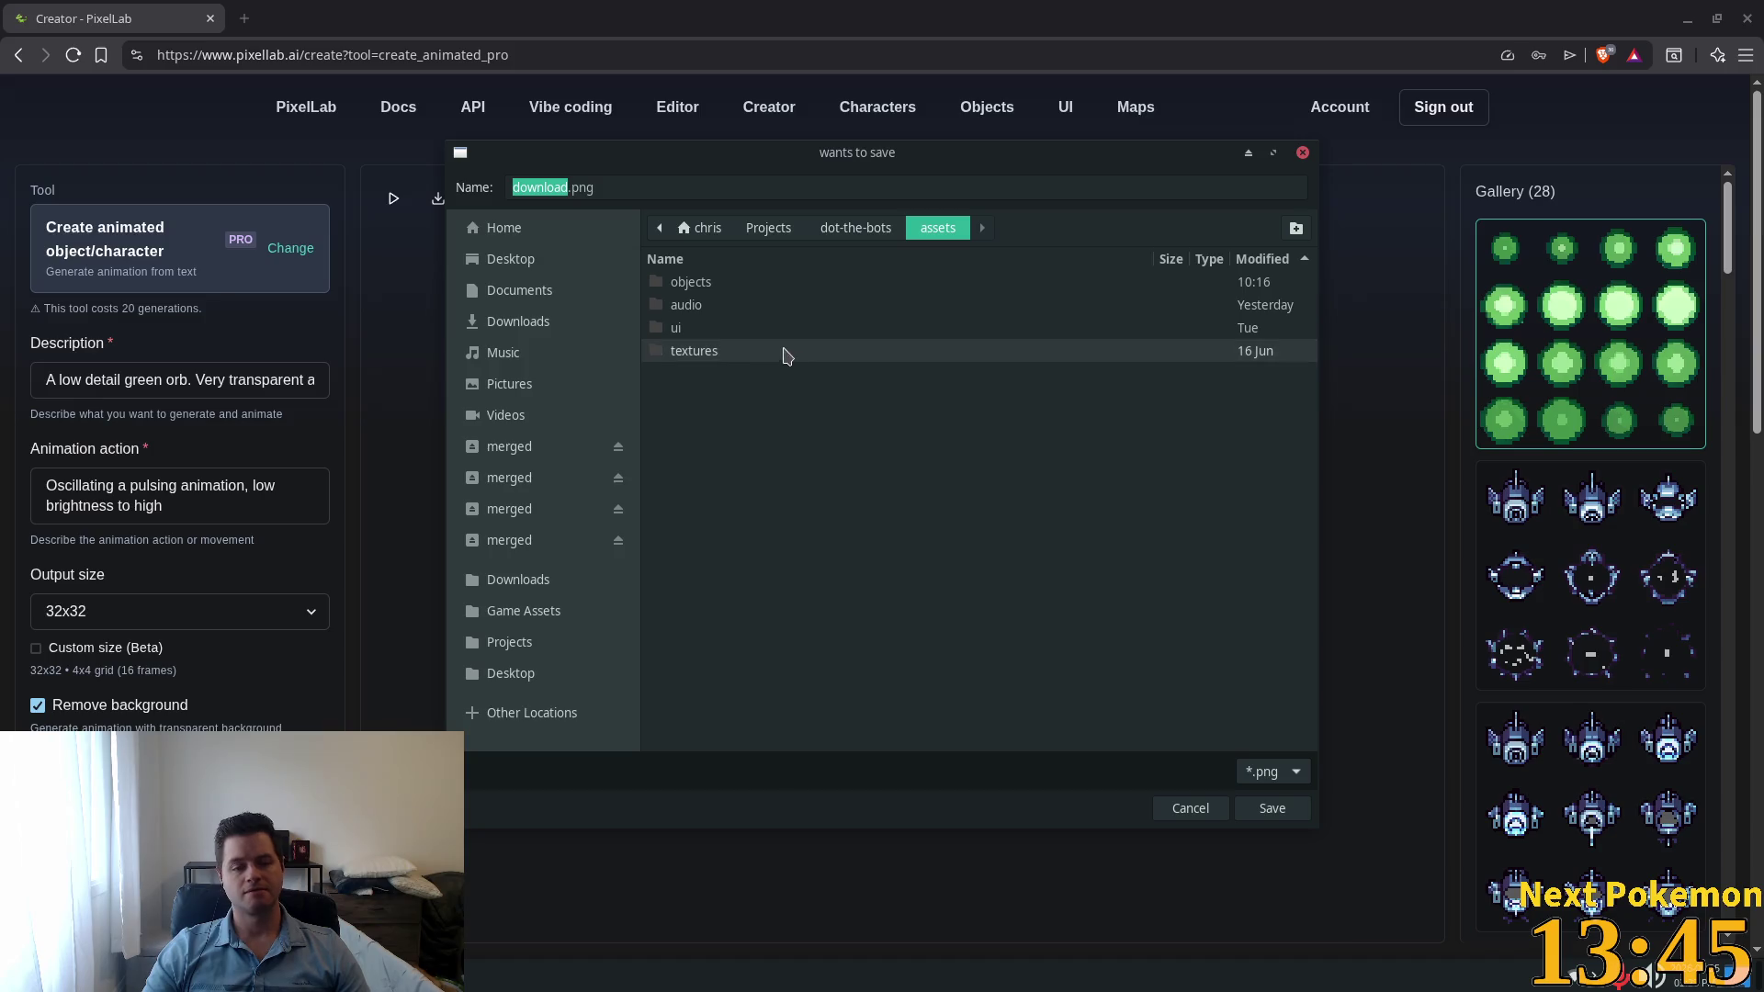
pyautogui.doubleClick(690, 282)
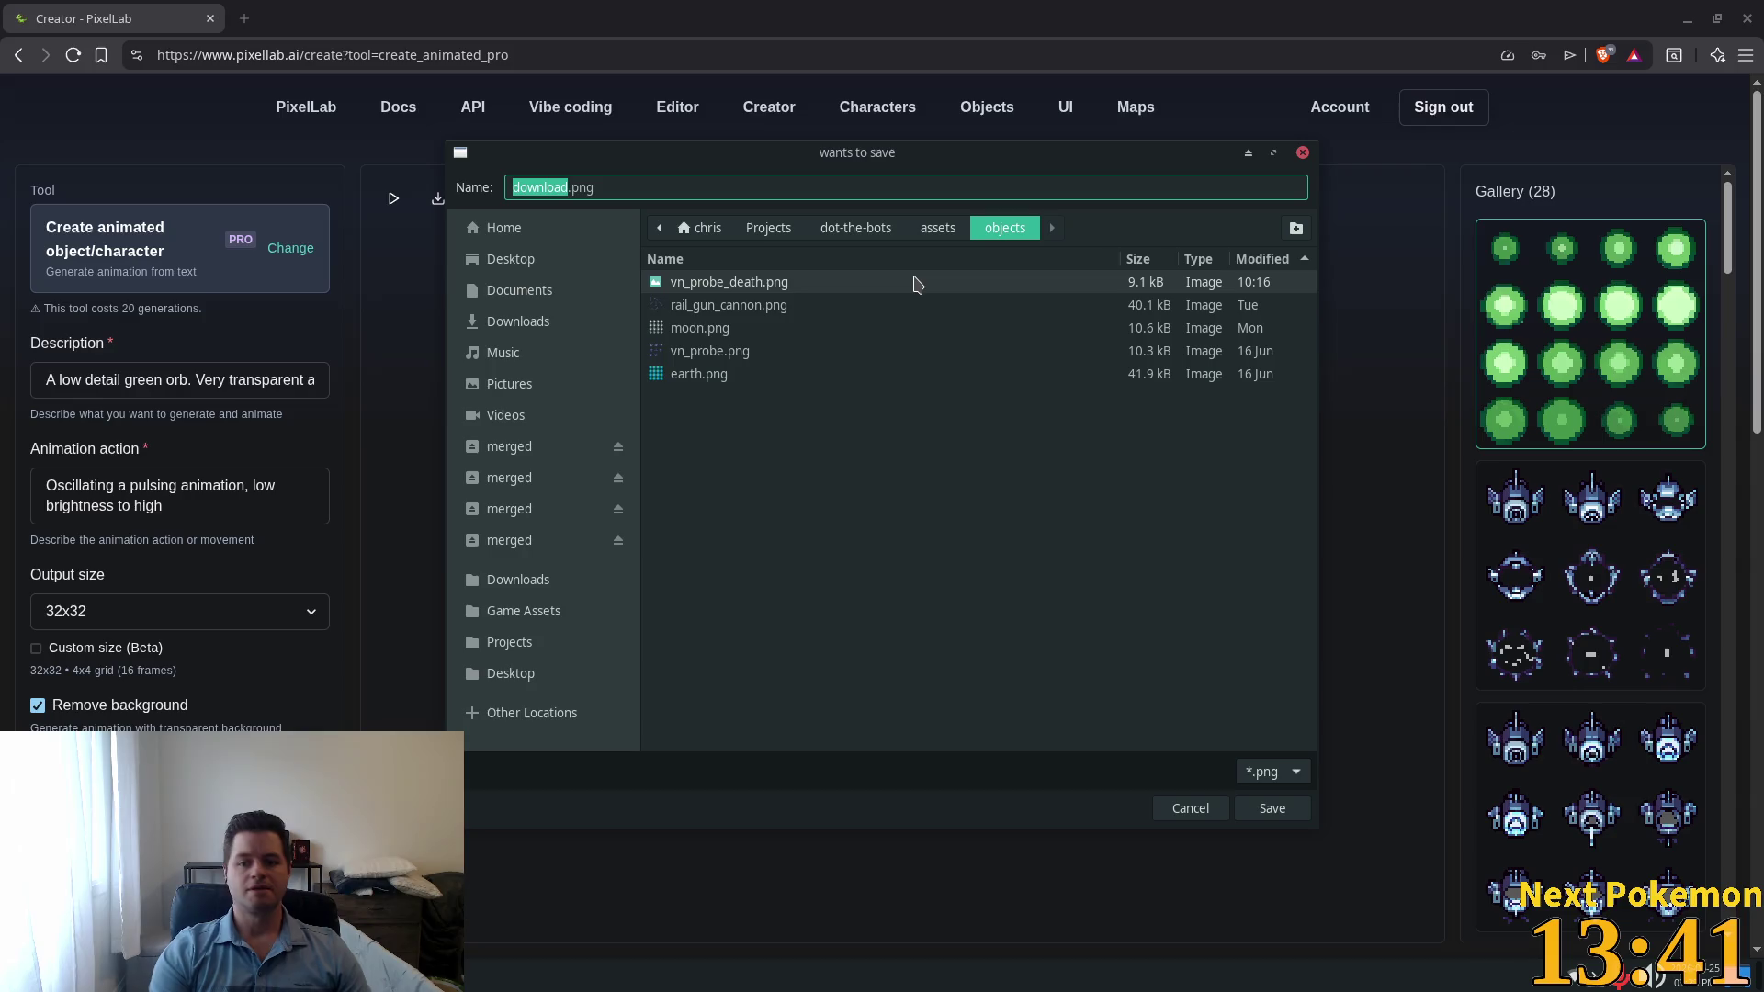
# Step: Name the file augment.png and save the sprite sheet there
pyautogui.write('augement')
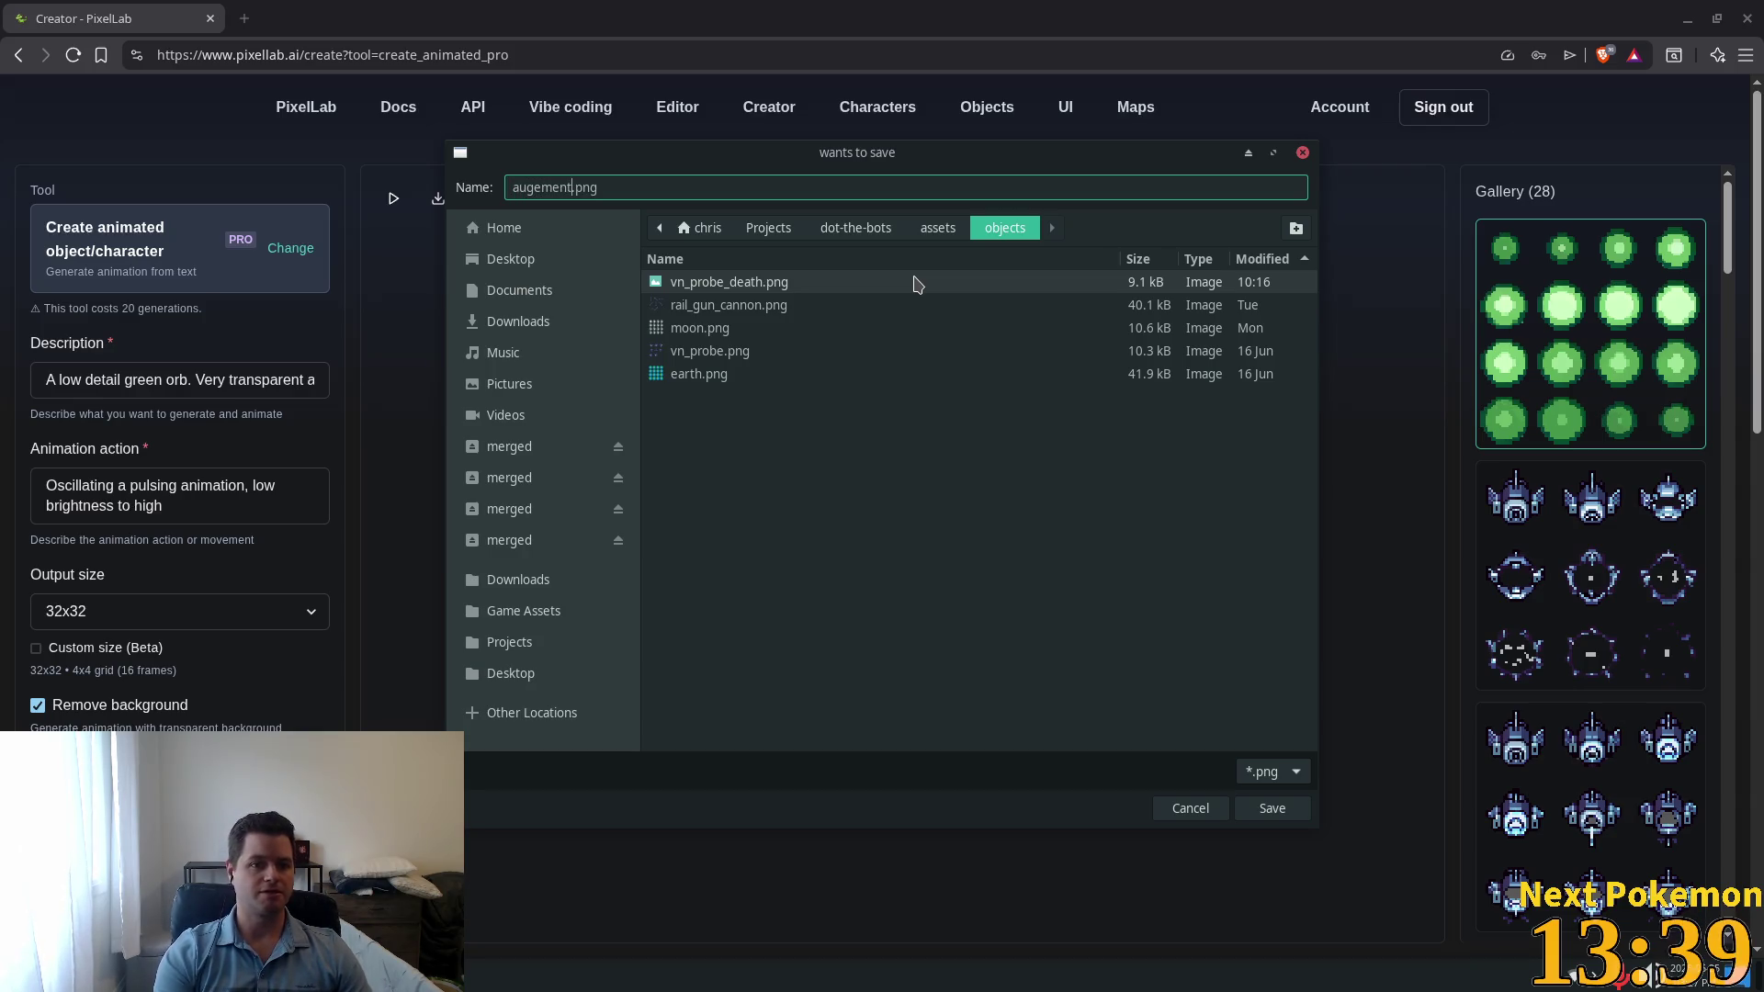
pyautogui.press('BackSpace')
pyautogui.press('BackSpace')
pyautogui.write('m')
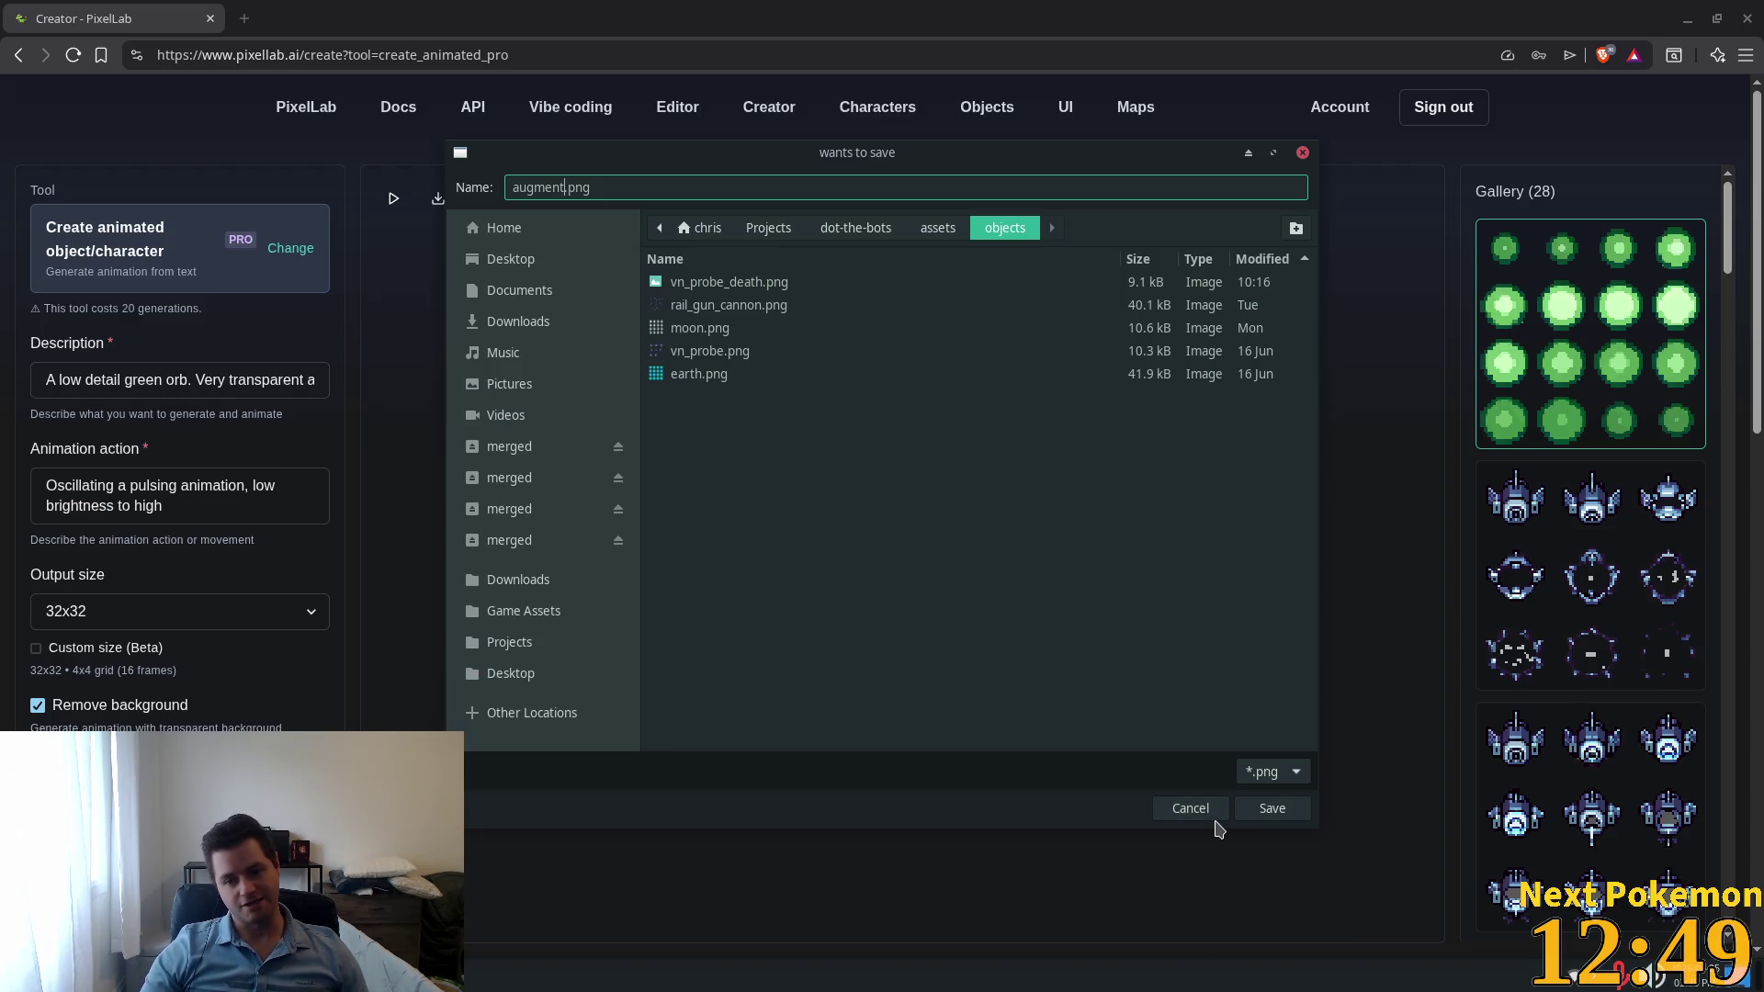
pyautogui.click(1272, 809)
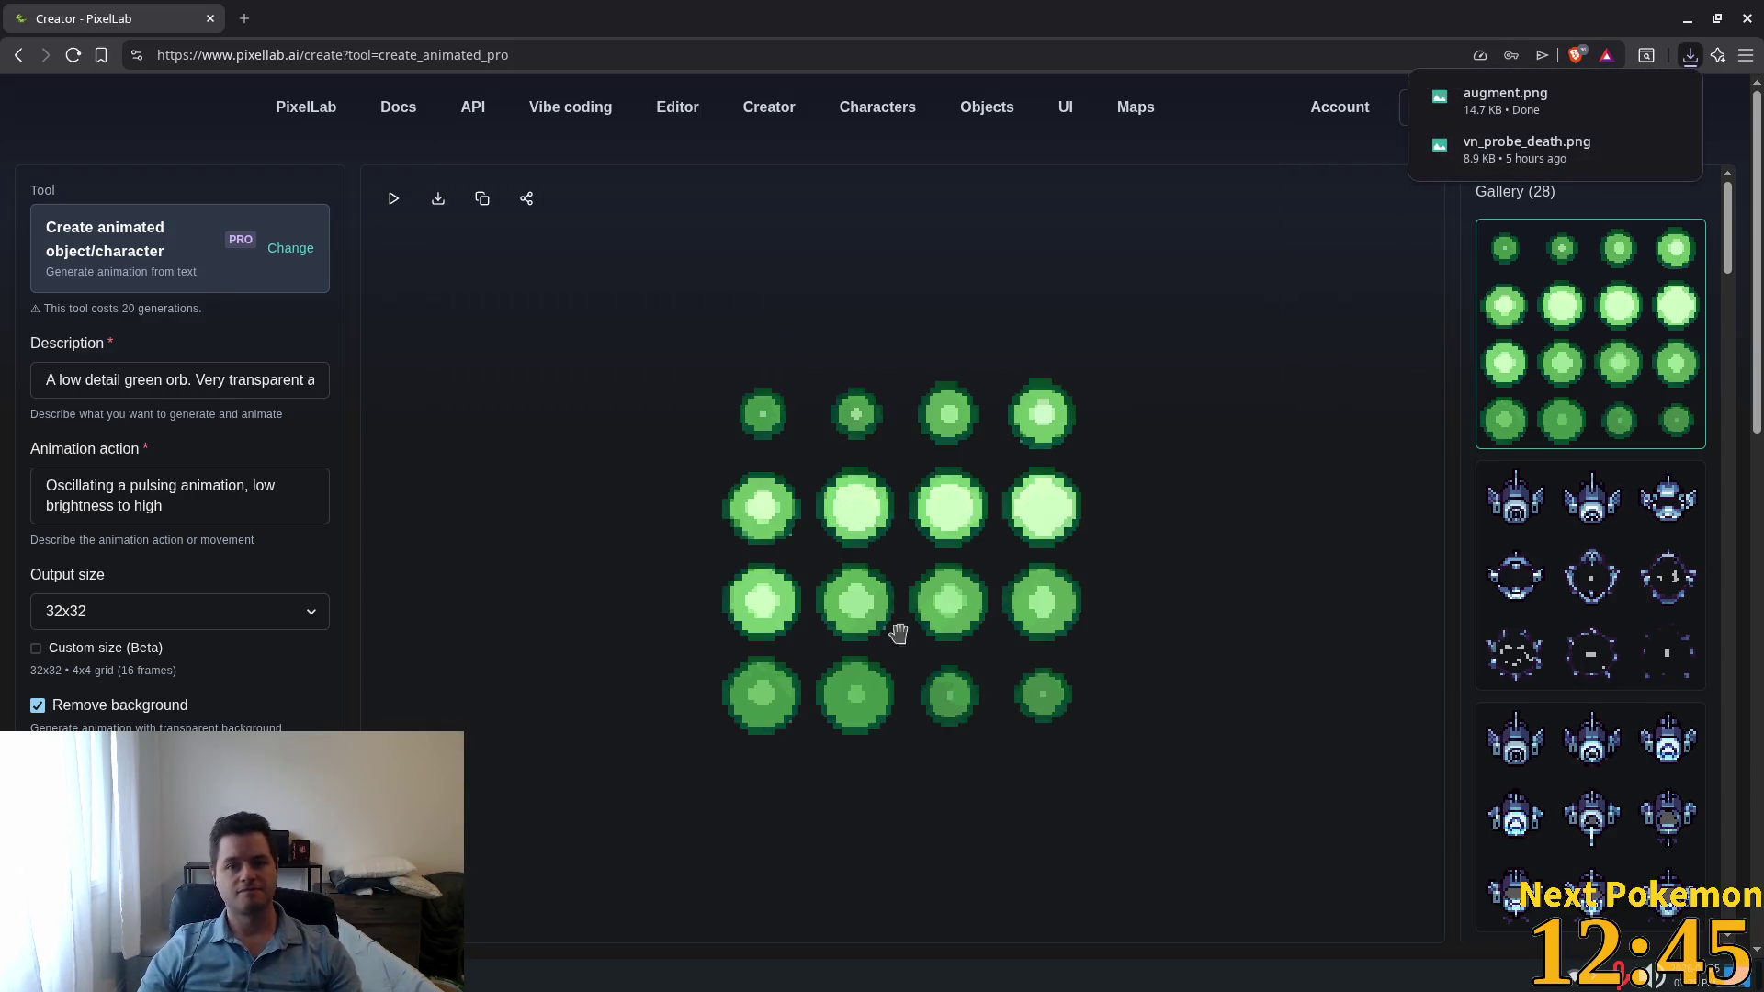
# Step: Back in Godot, open augment.tscn, enable Autoplay on Load, and start adding frames from a sprite sheet
pyautogui.hotkey('alt', 'Tab')
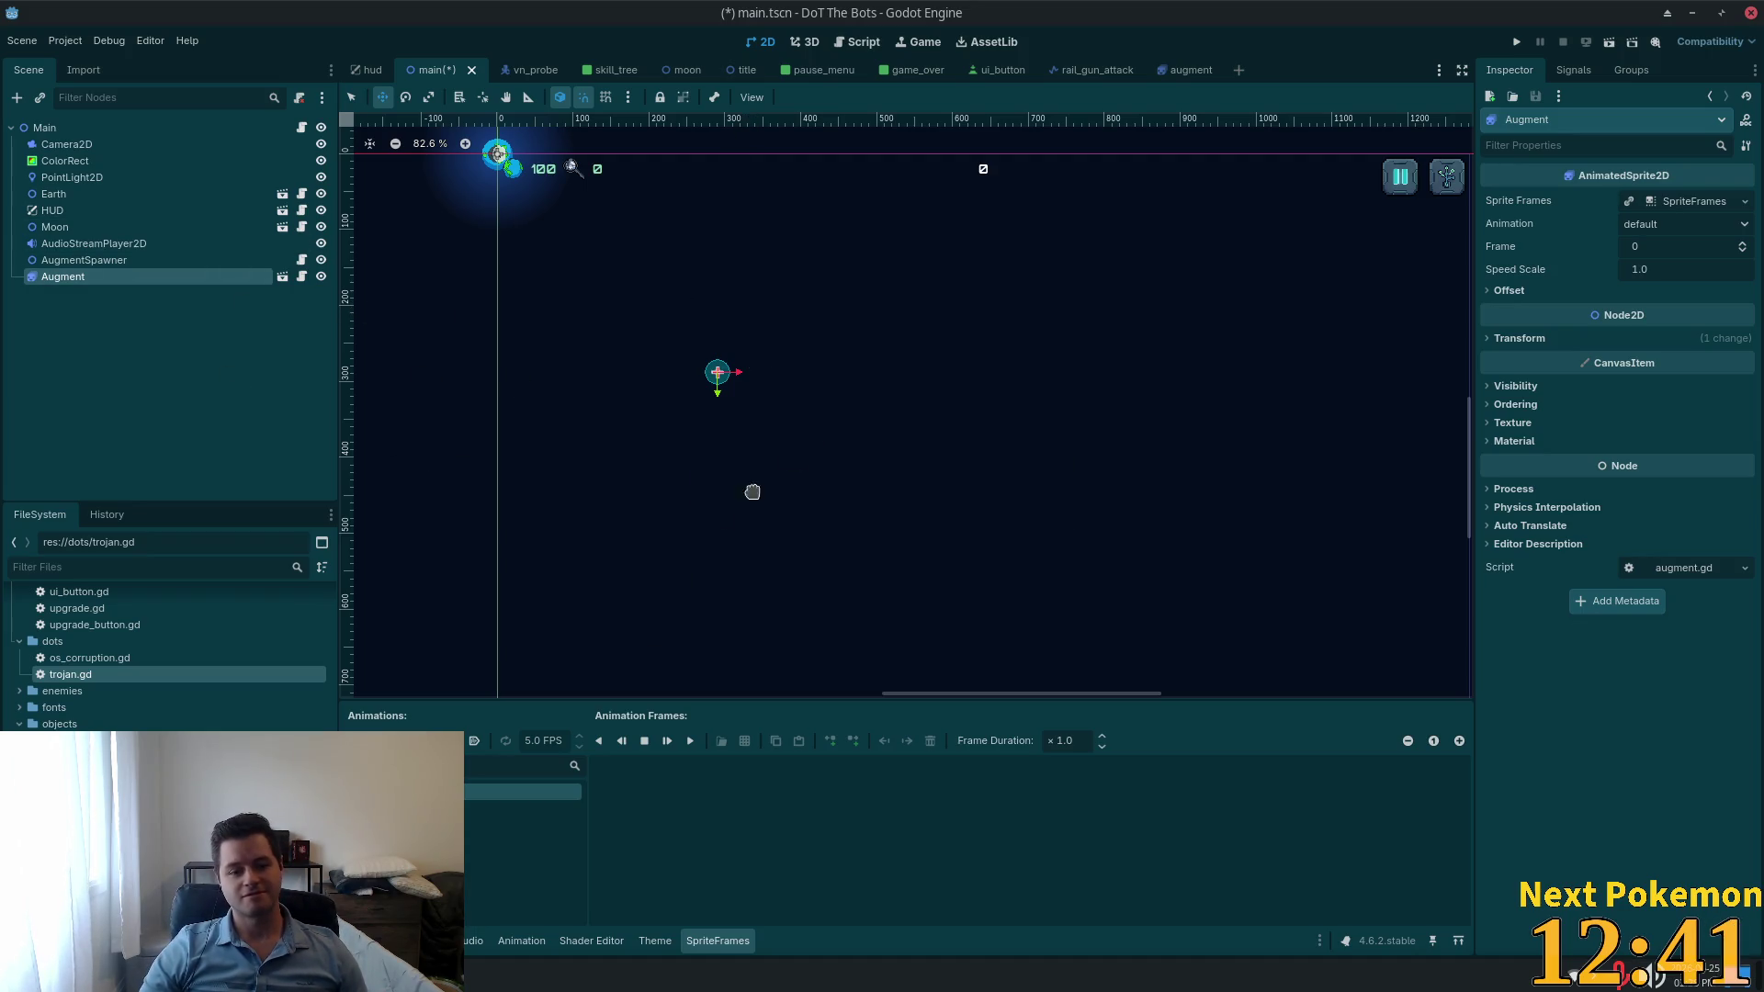
pyautogui.click(474, 742)
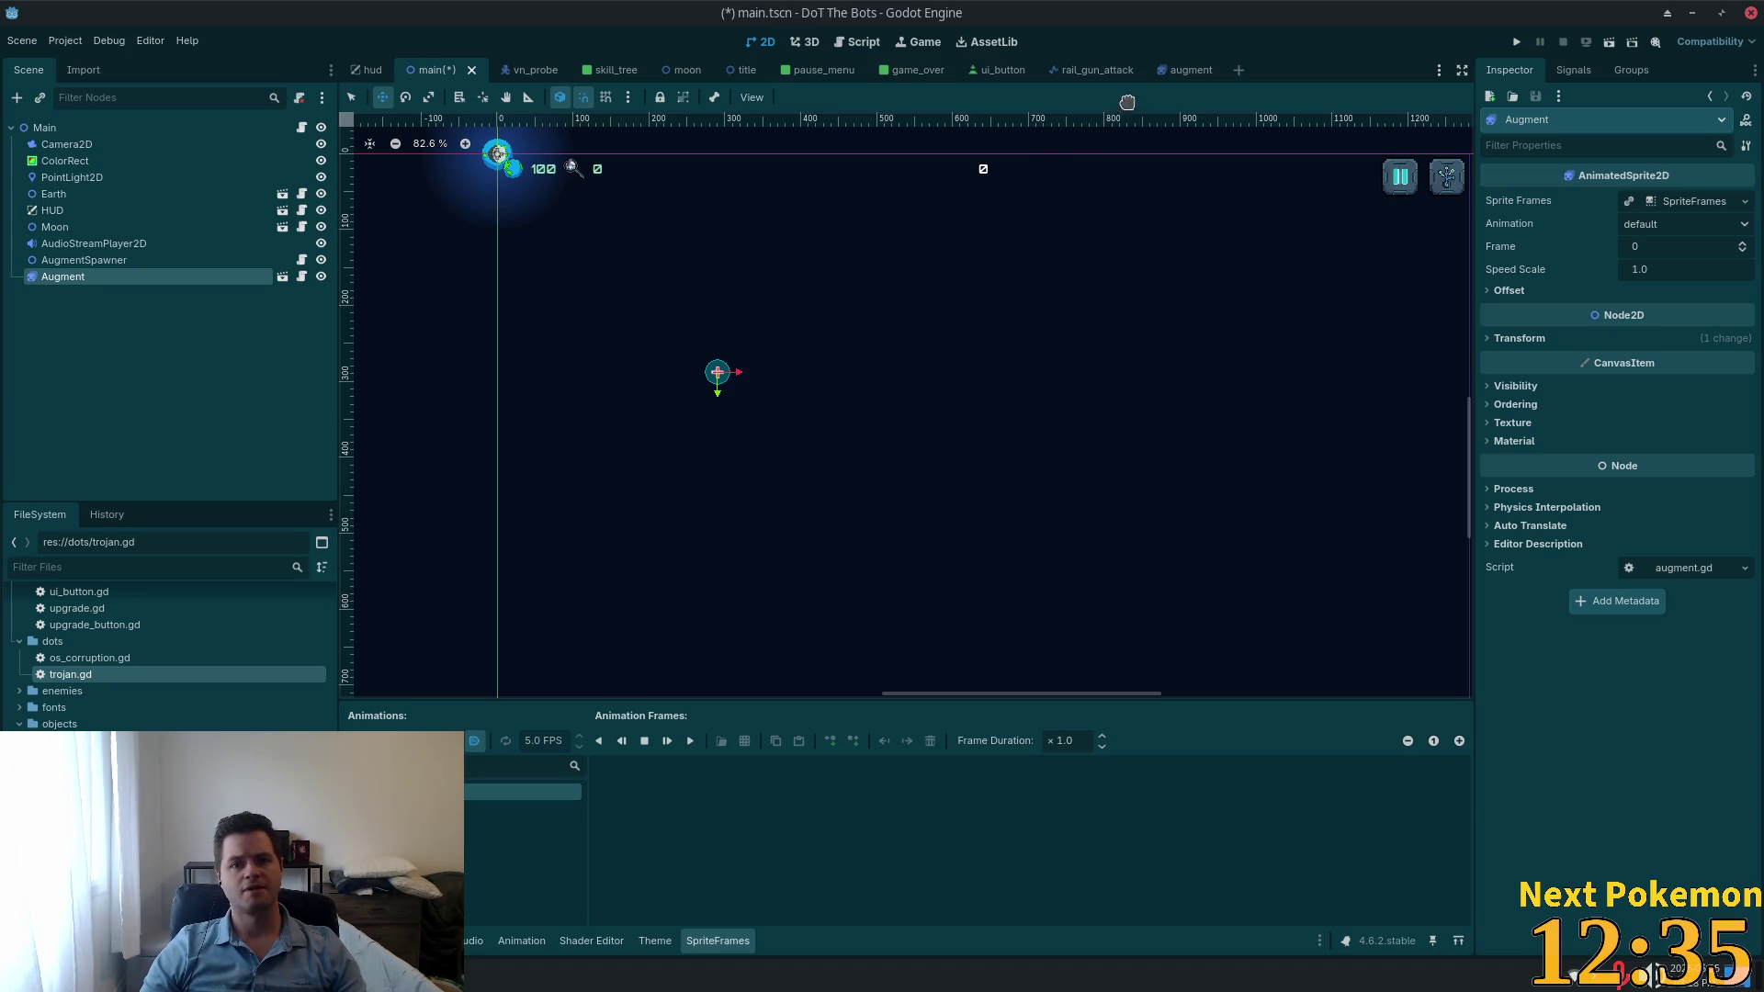
pyautogui.click(1185, 70)
pyautogui.click(108, 158)
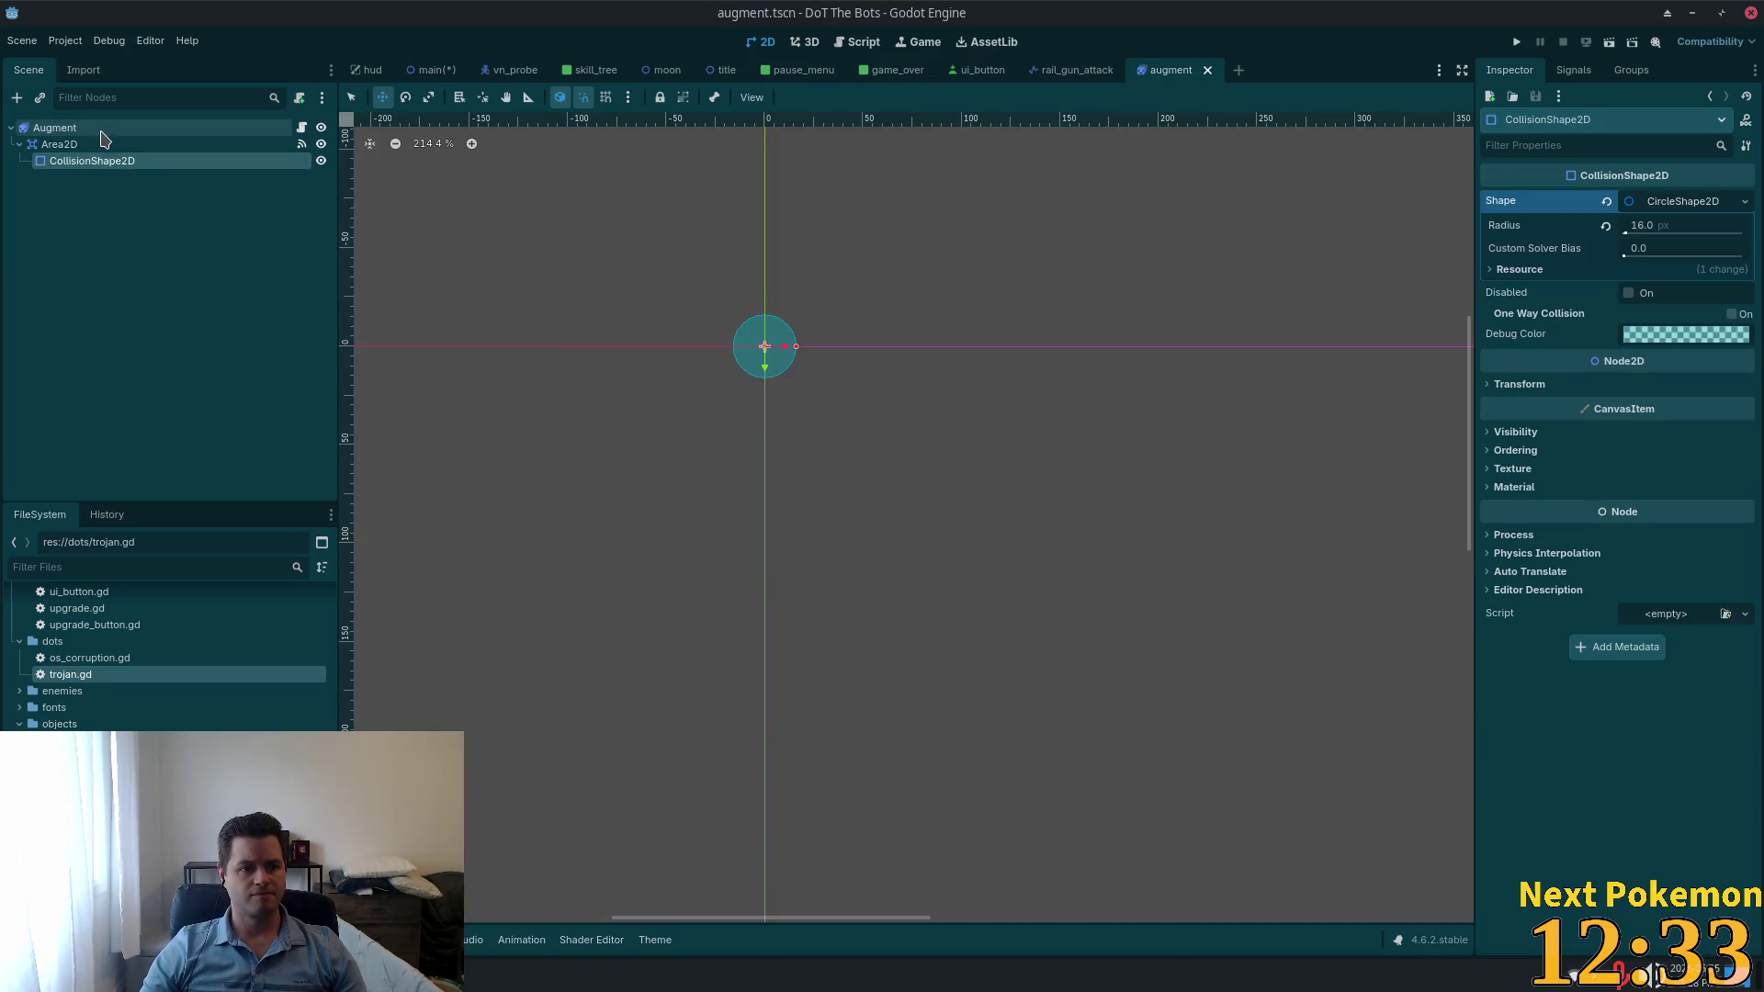
pyautogui.click(55, 127)
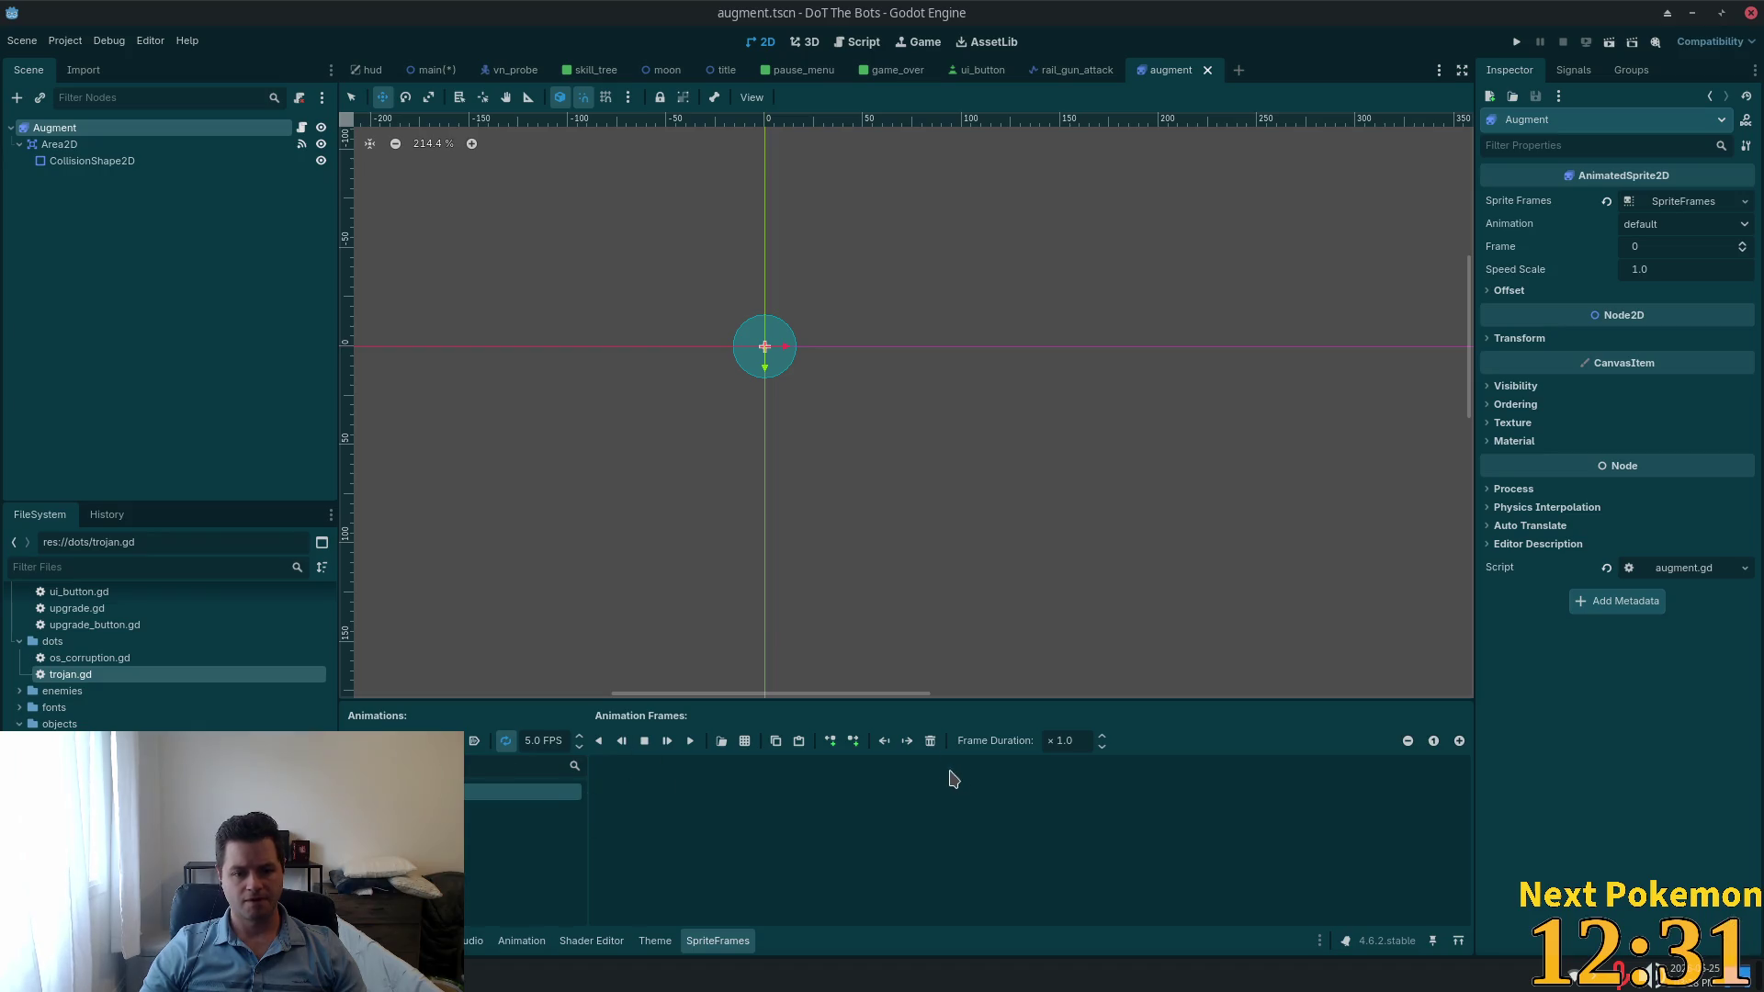
pyautogui.click(474, 740)
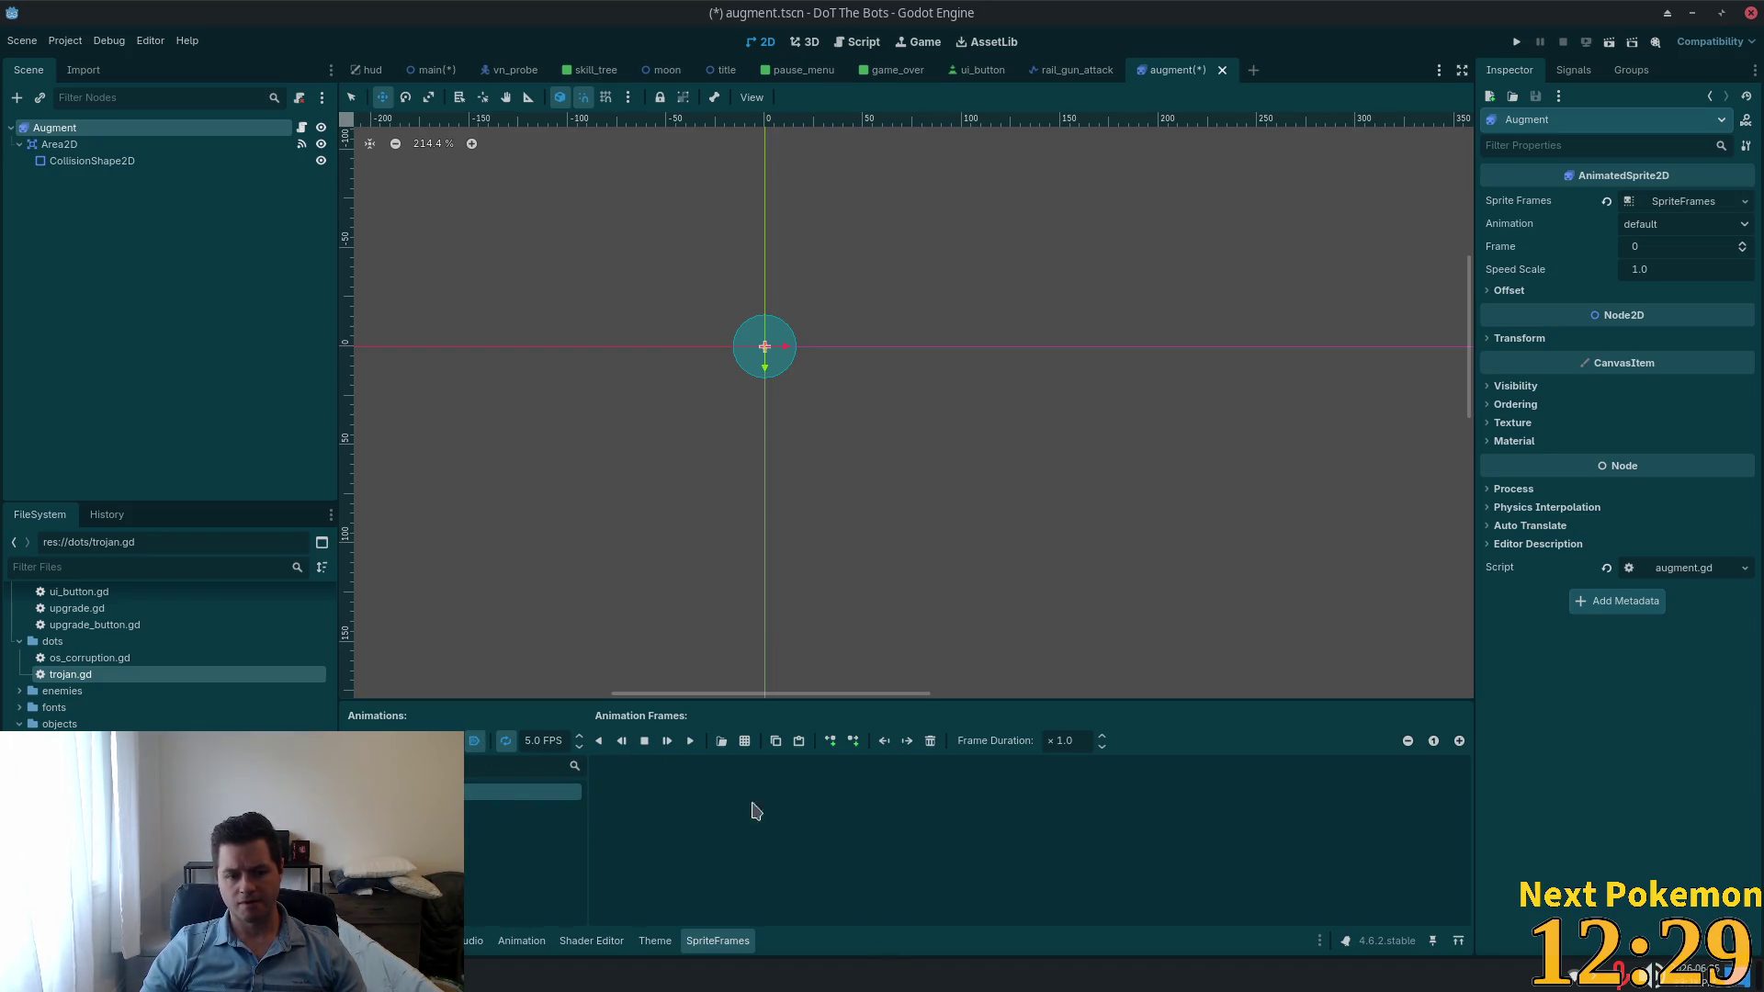
pyautogui.click(745, 740)
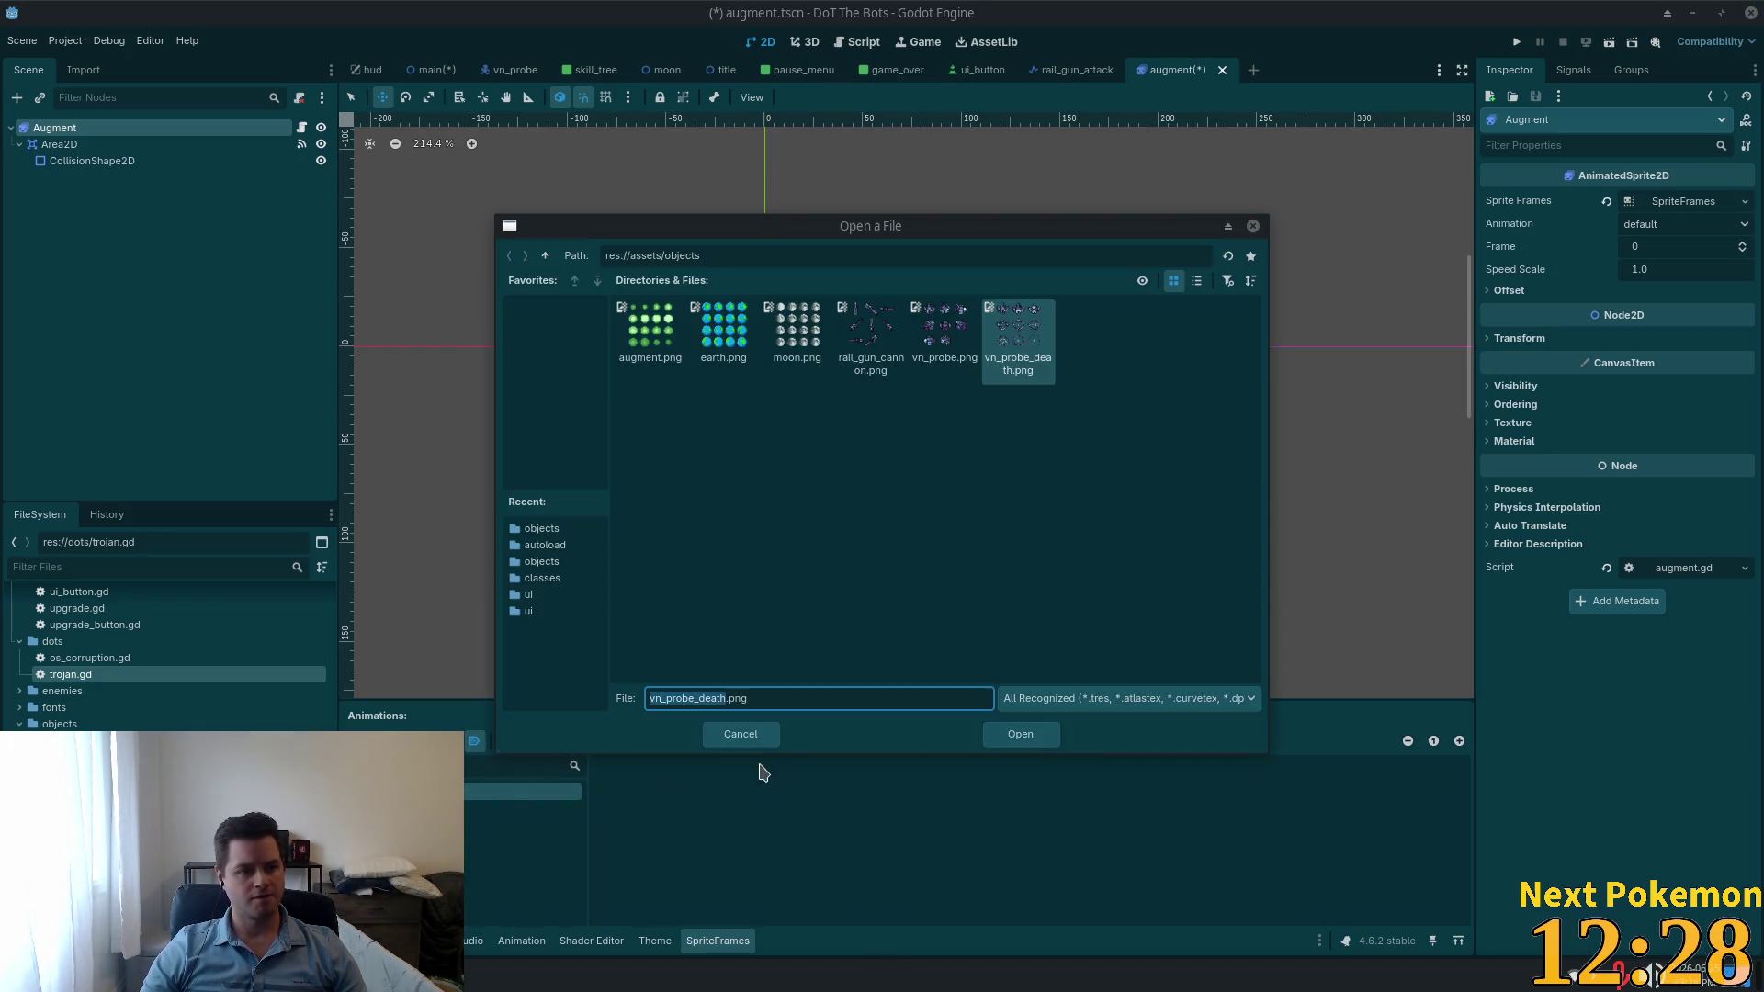
# Step: Pick augment.png, select its 4x4 grid row by row, and add all 16 frames to the default animation
pyautogui.doubleClick(643, 330)
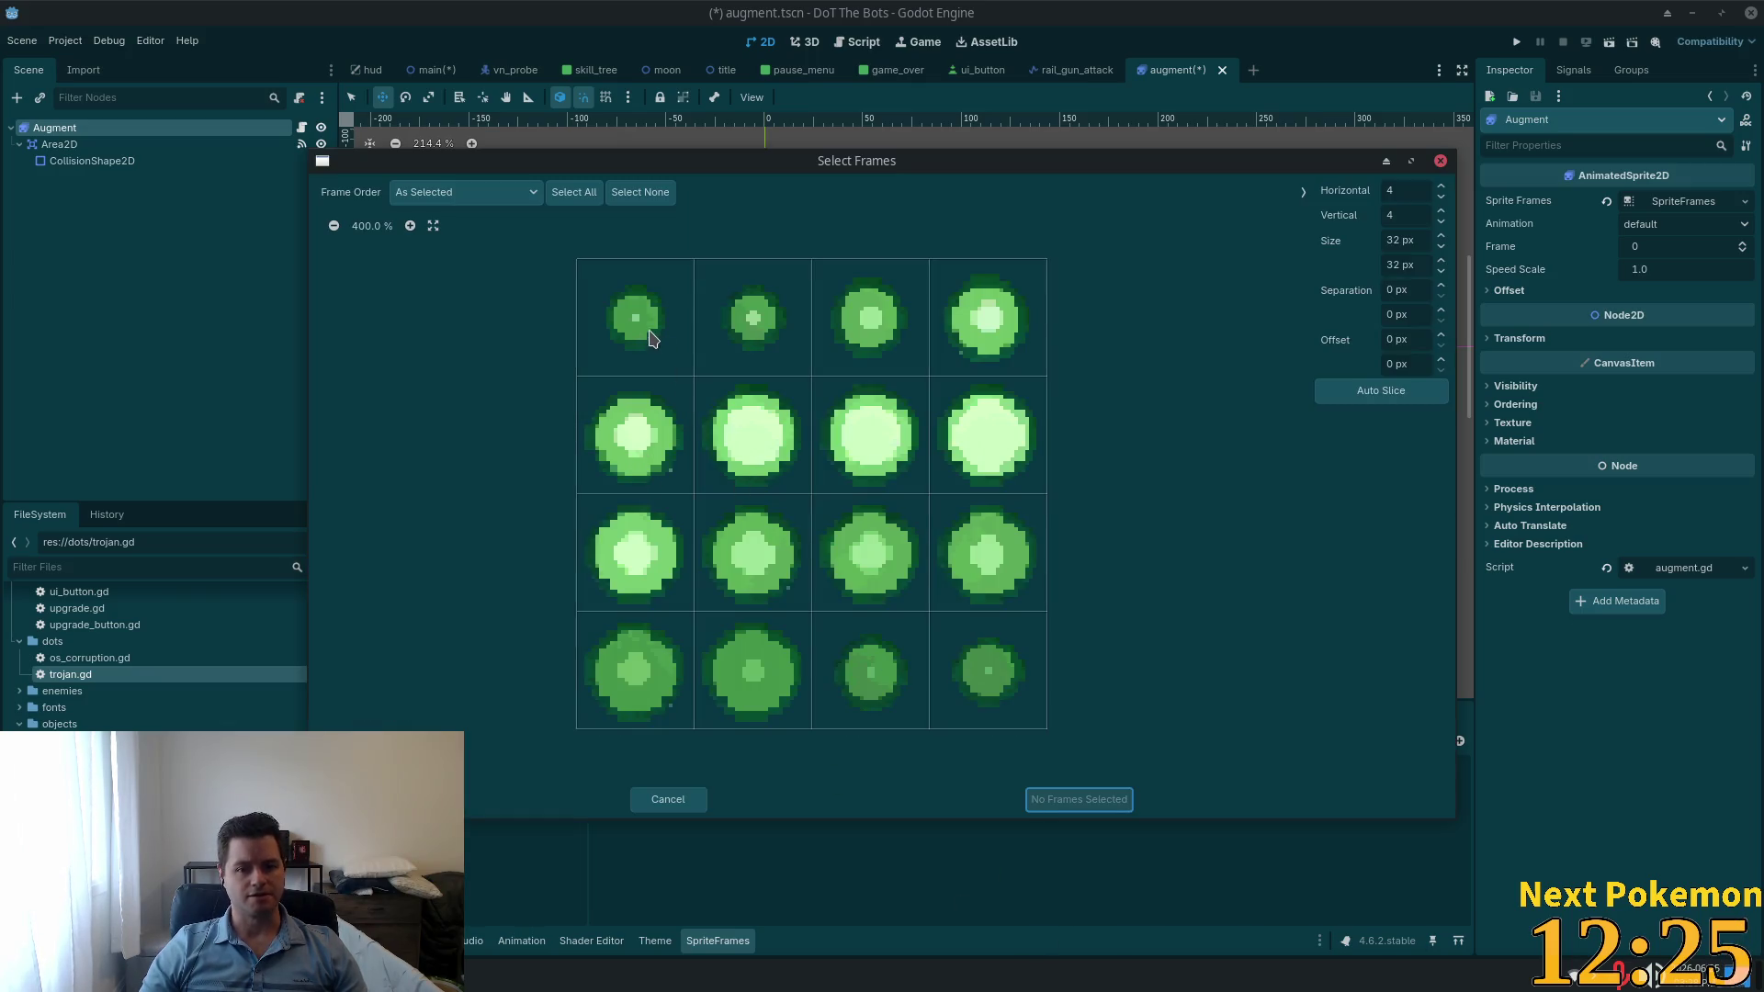
pyautogui.moveTo(649, 332)
pyautogui.mouseDown()
pyautogui.moveTo(946, 334)
pyautogui.moveTo(681, 414)
pyautogui.mouseUp()
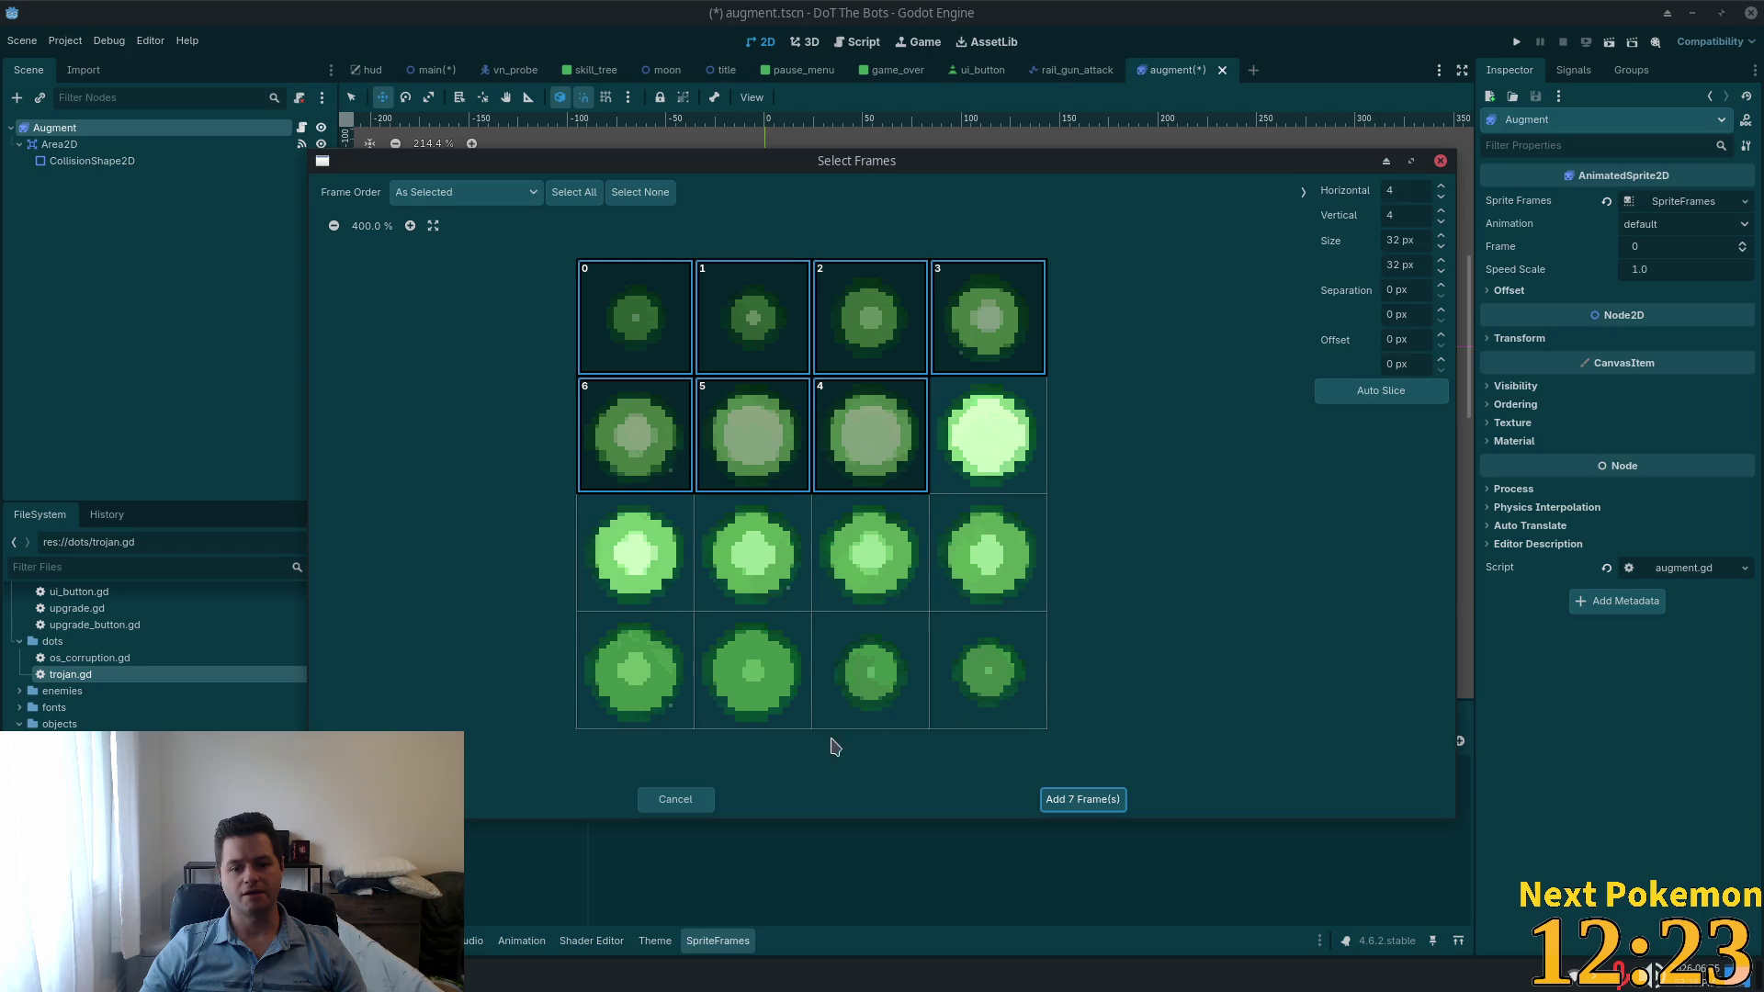
pyautogui.click(640, 192)
pyautogui.moveTo(640, 314); pyautogui.dragTo(971, 344)
pyautogui.moveTo(639, 432); pyautogui.dragTo(1059, 459)
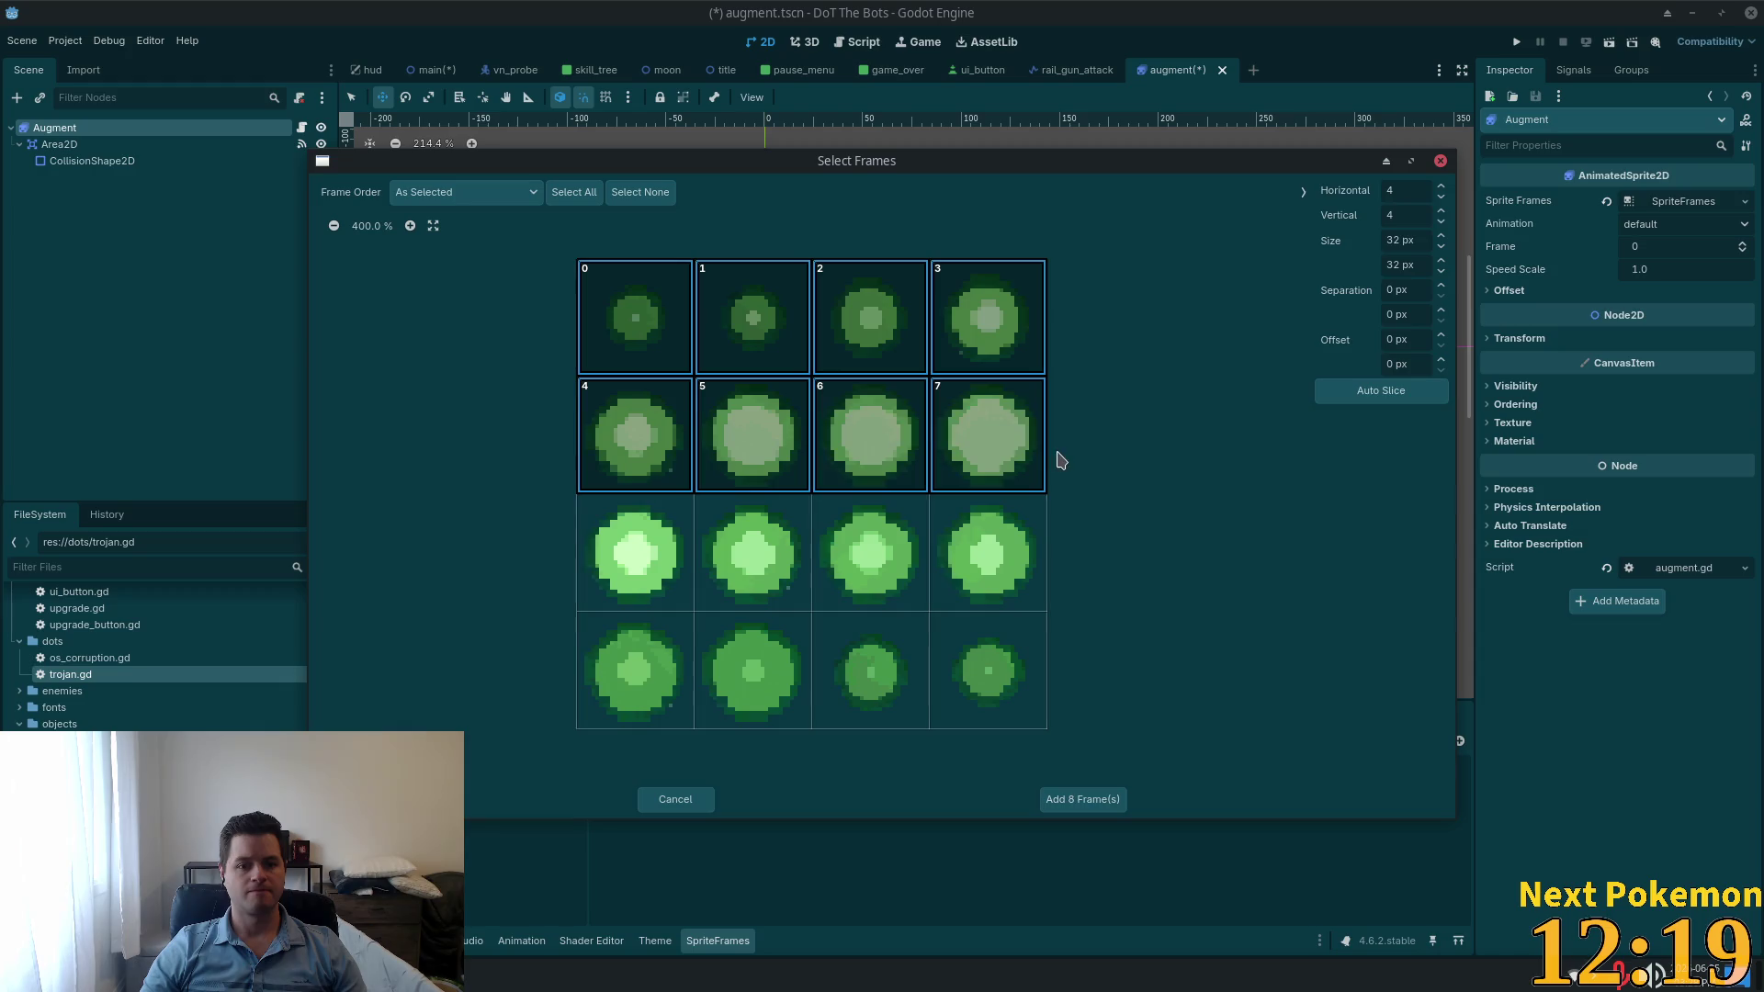
pyautogui.moveTo(556, 549); pyautogui.dragTo(1054, 593)
pyautogui.moveTo(541, 653)
pyautogui.mouseDown()
pyautogui.moveTo(630, 698)
pyautogui.moveTo(1057, 702)
pyautogui.mouseUp()
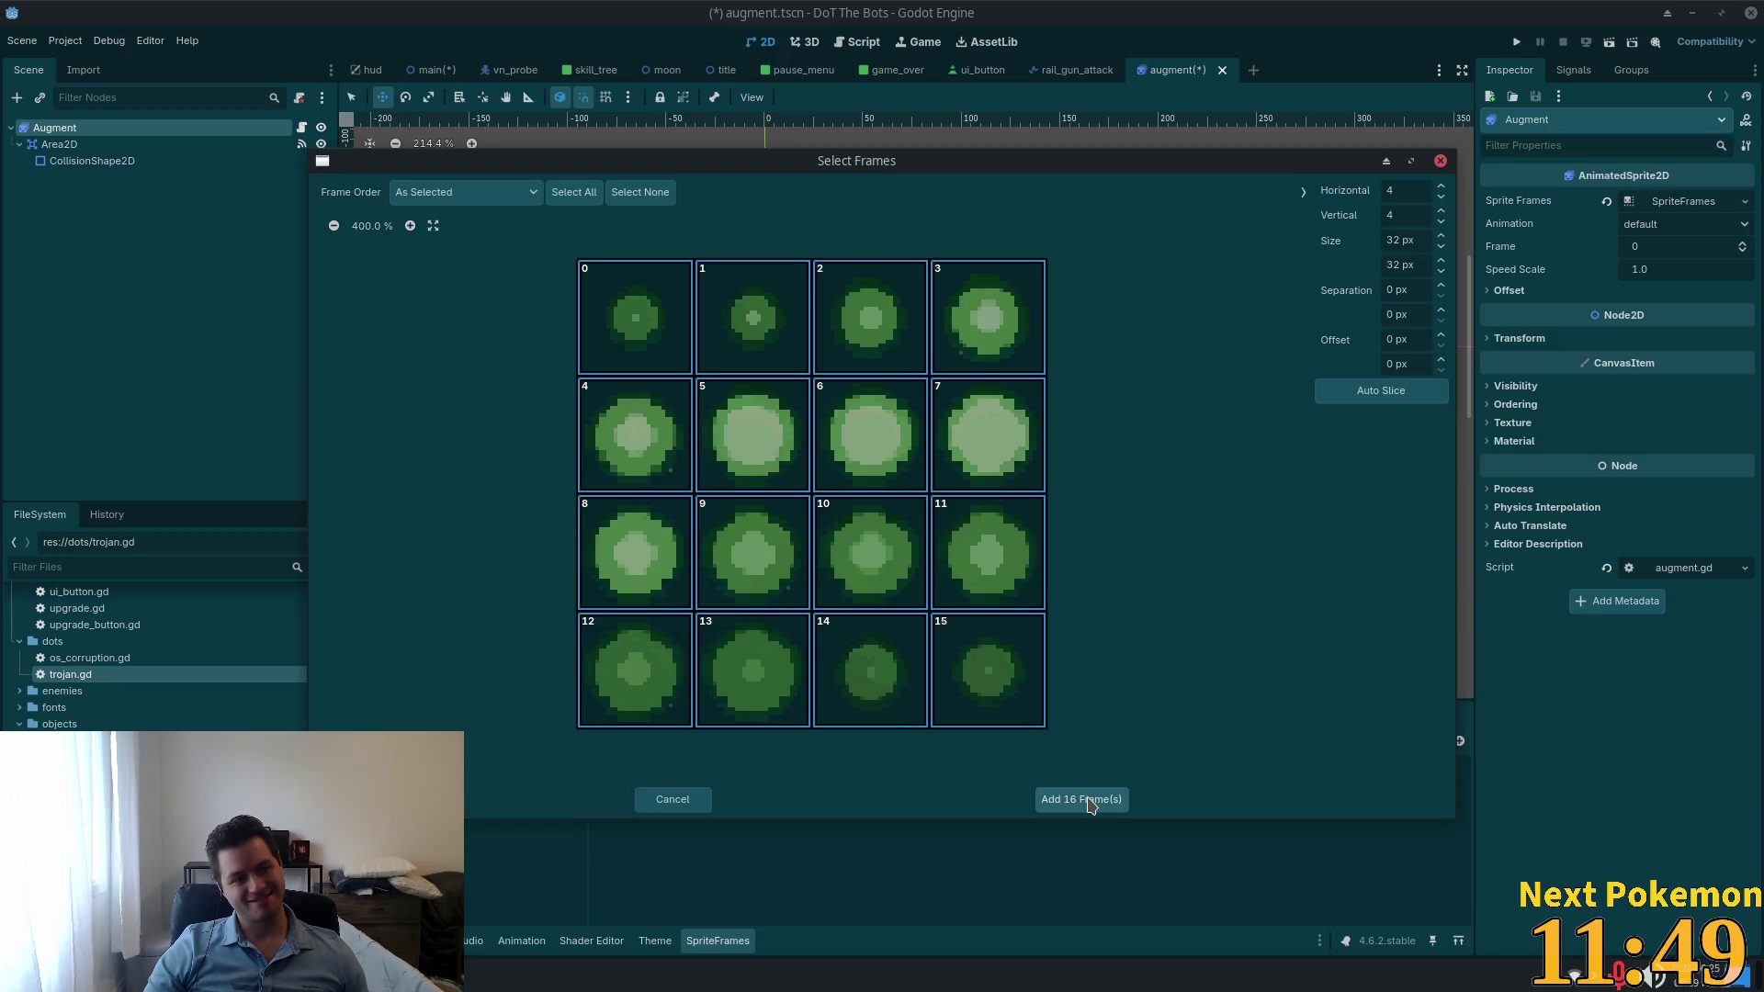
pyautogui.click(1090, 801)
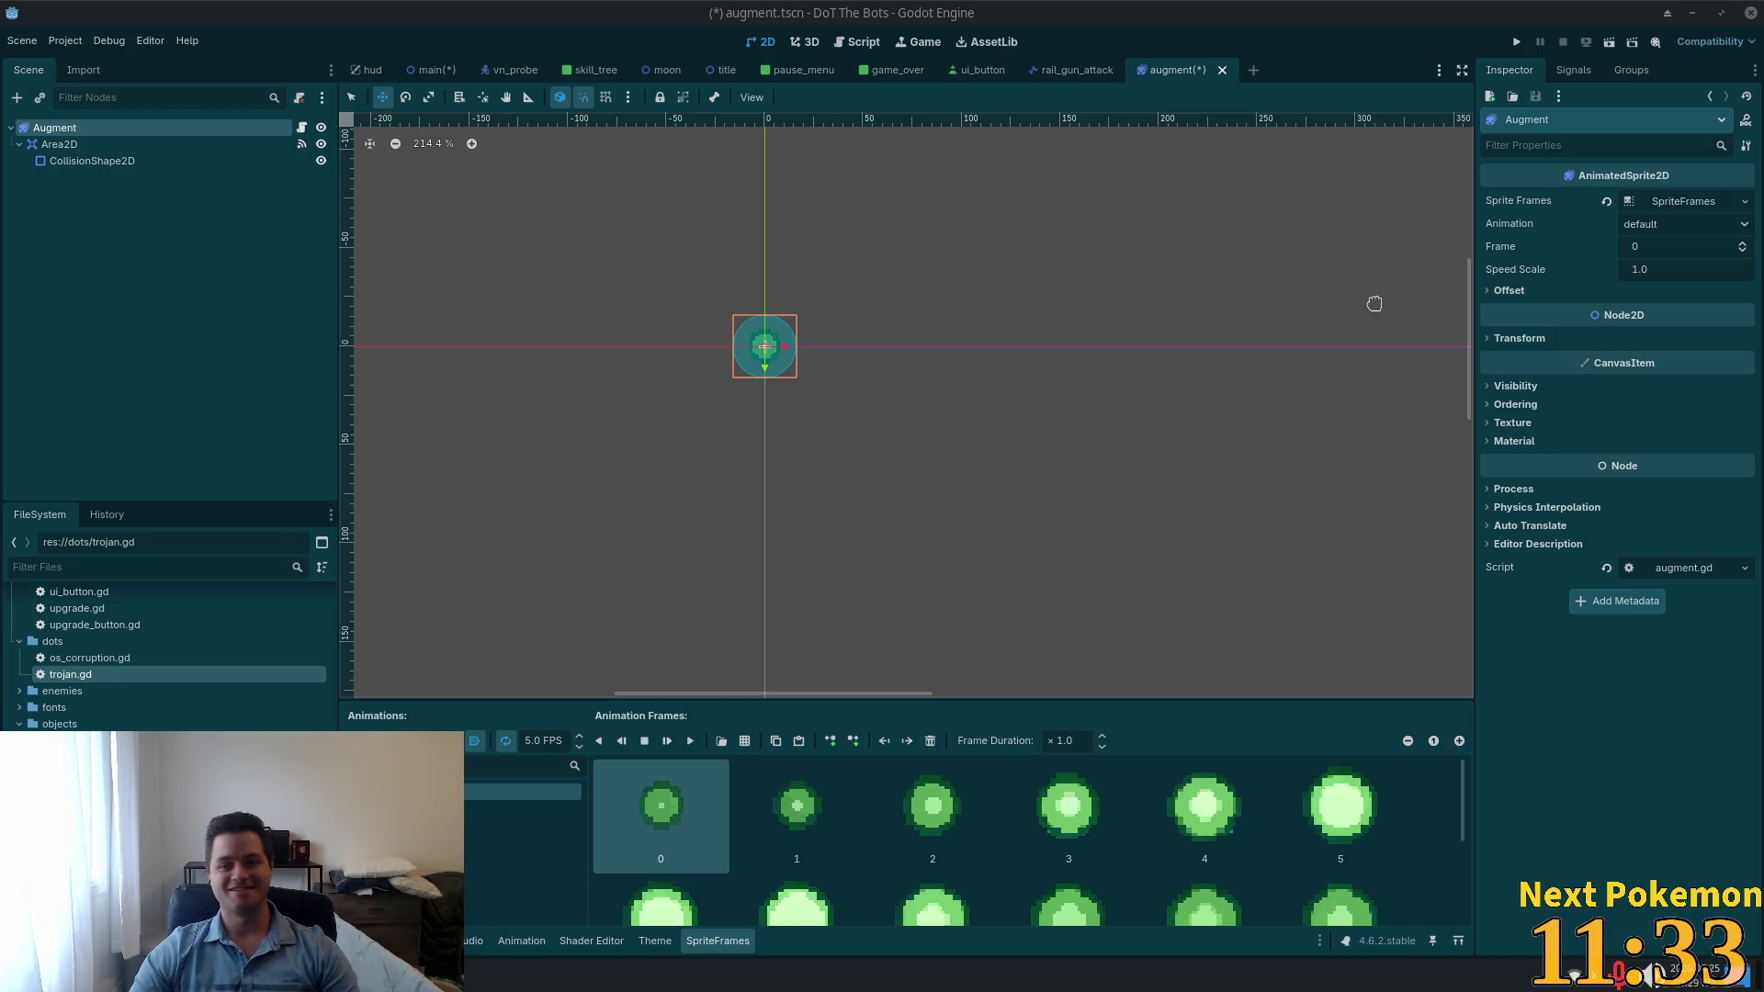
# Step: Save the augment scene, run the project, and press Play on the title menu to reach gameplay
pyautogui.scroll(-6, 1043, 555)
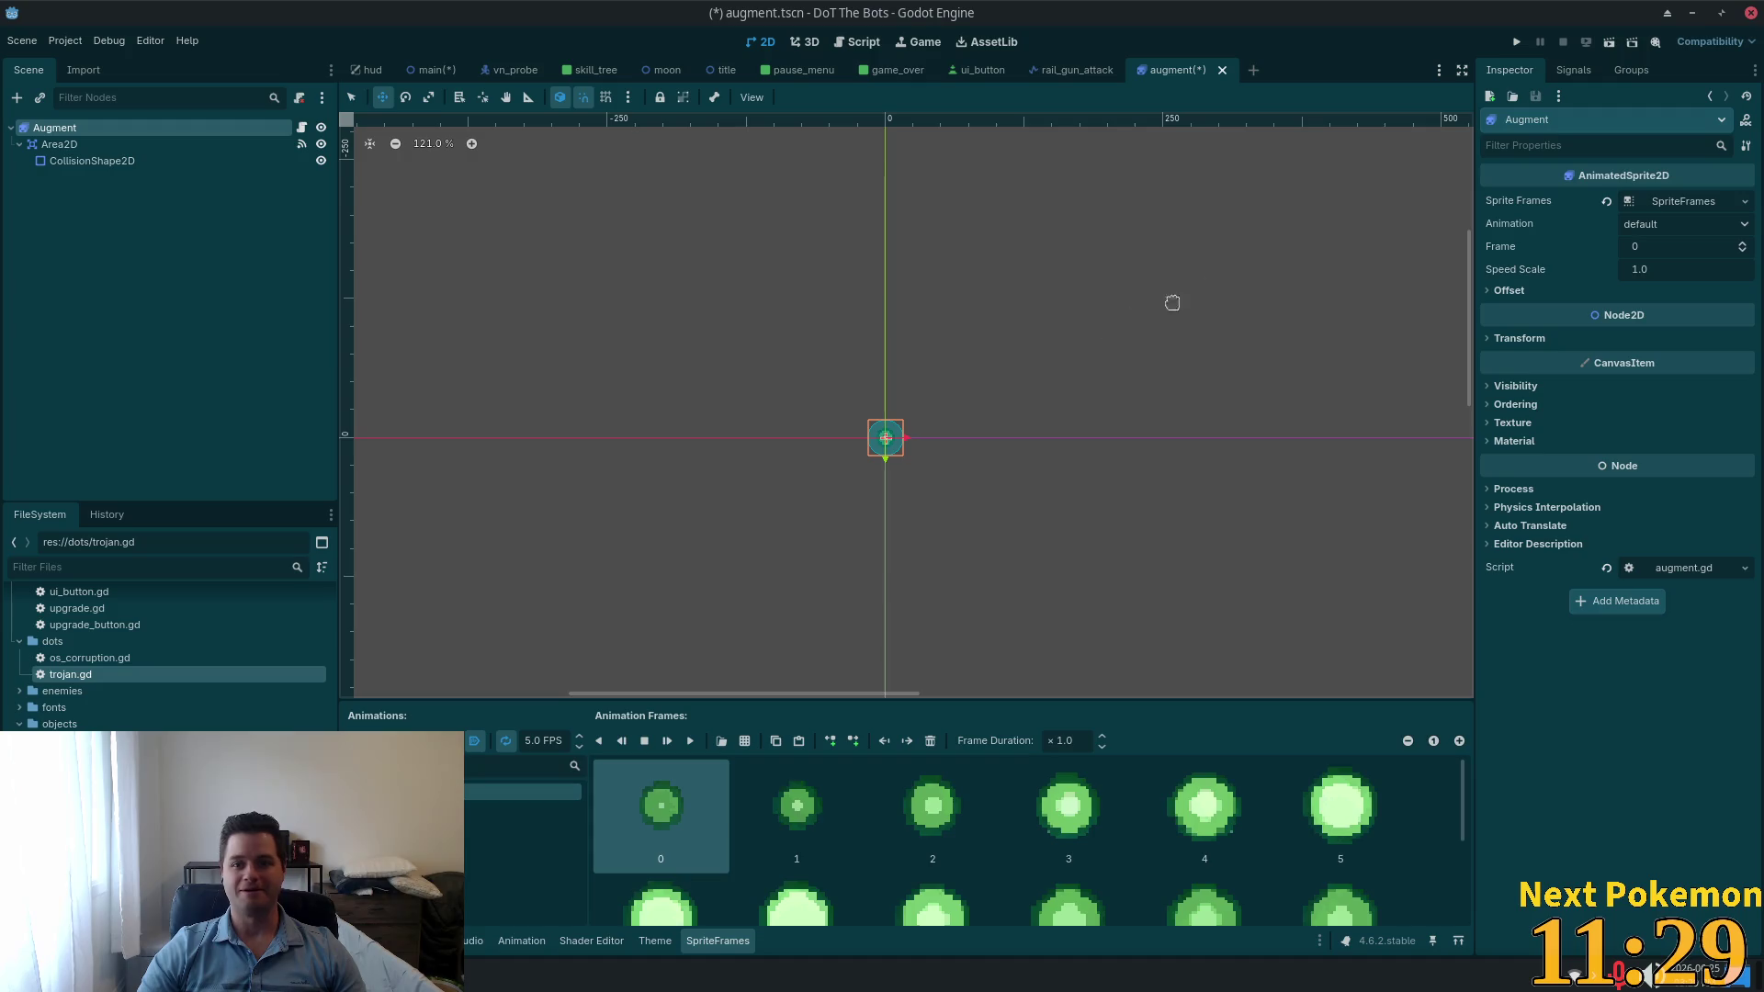
pyautogui.hotkey('ctrl', 's')
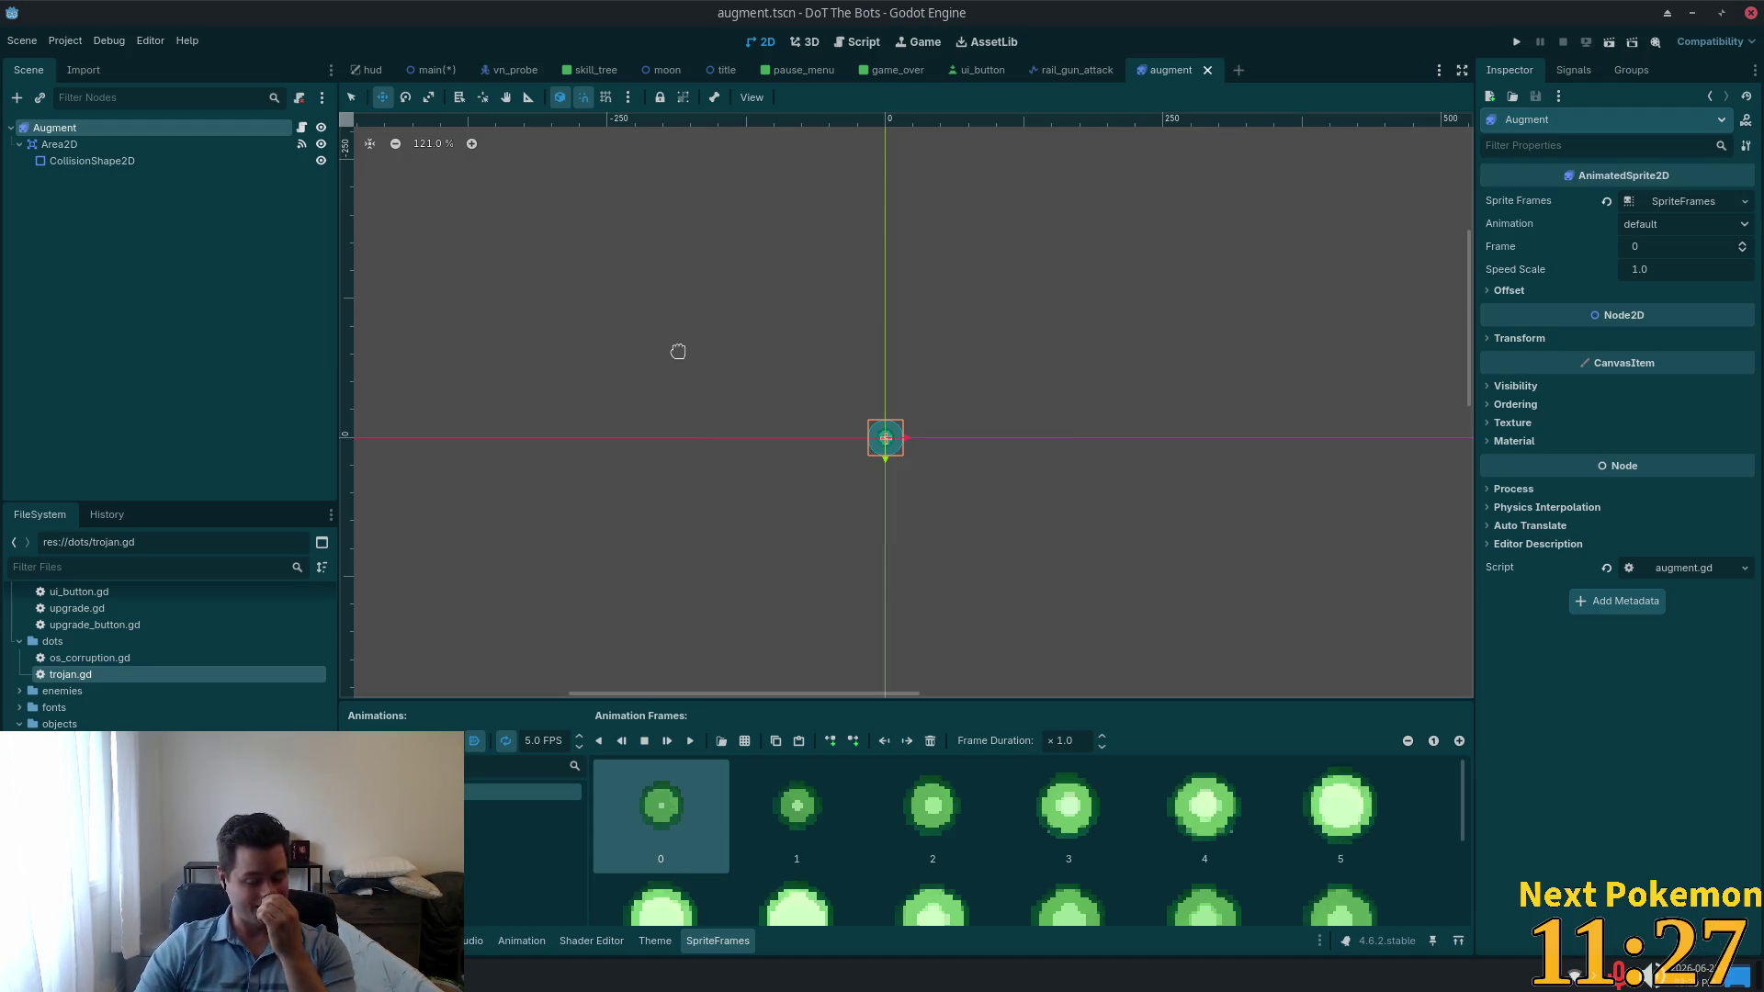
pyautogui.click(1515, 43)
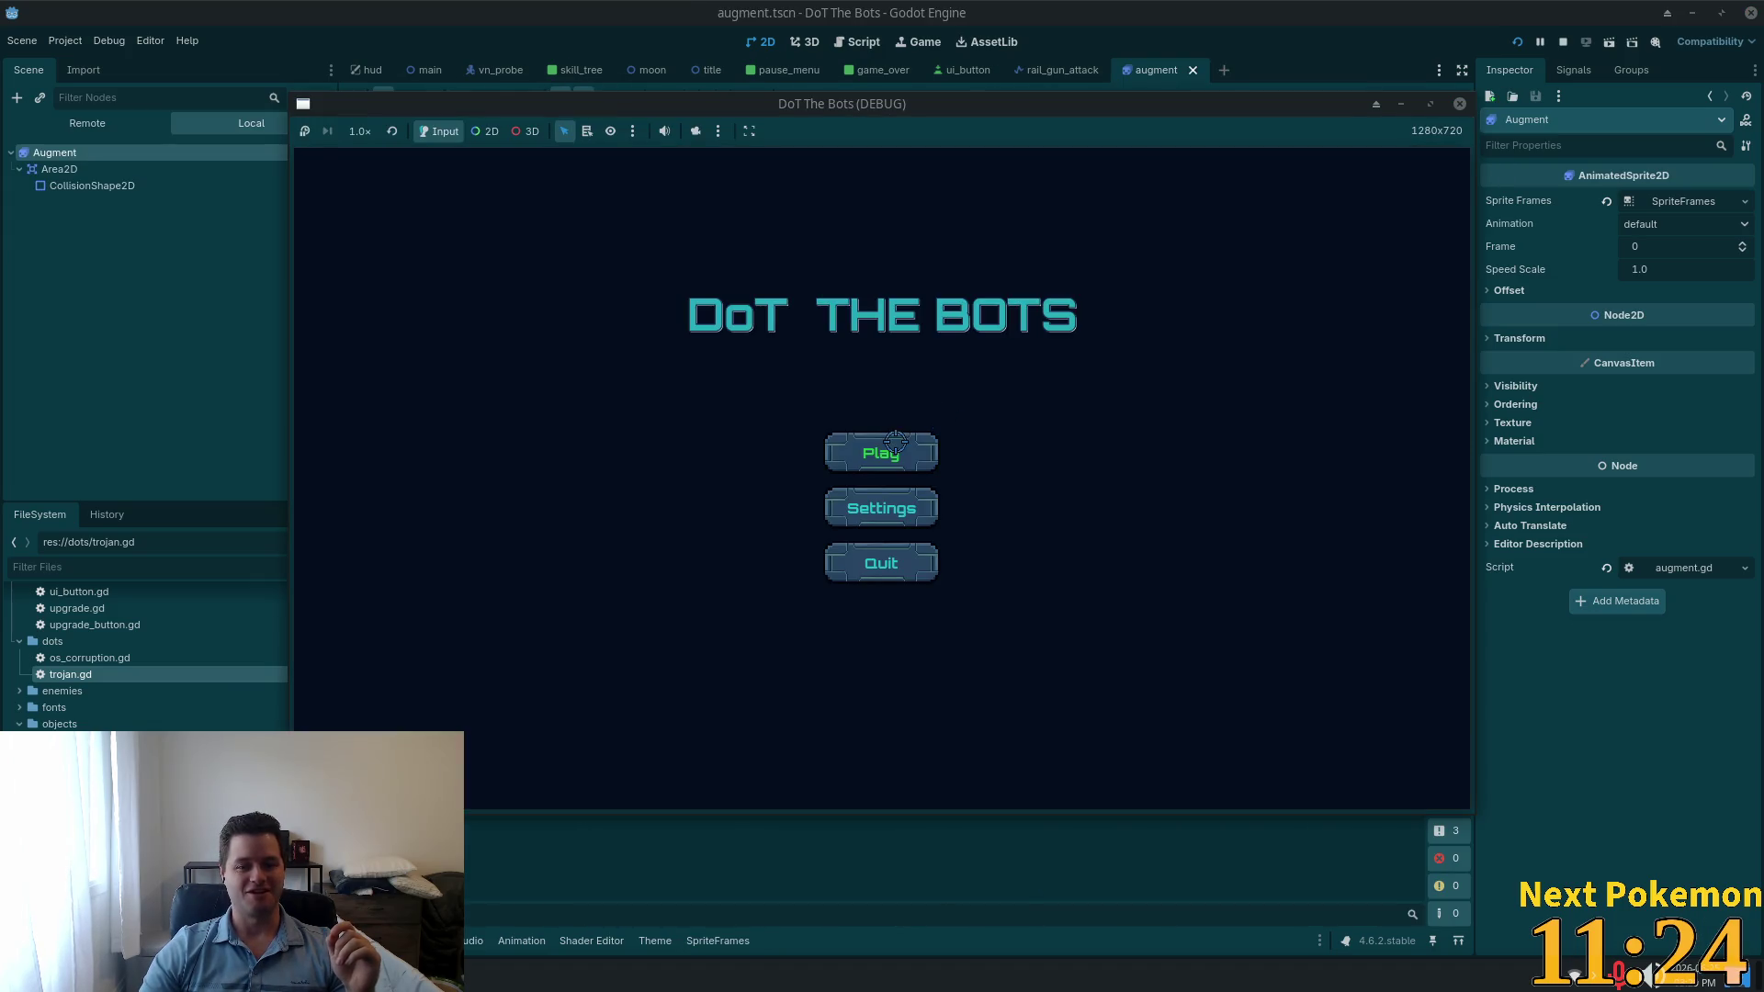
pyautogui.click(894, 442)
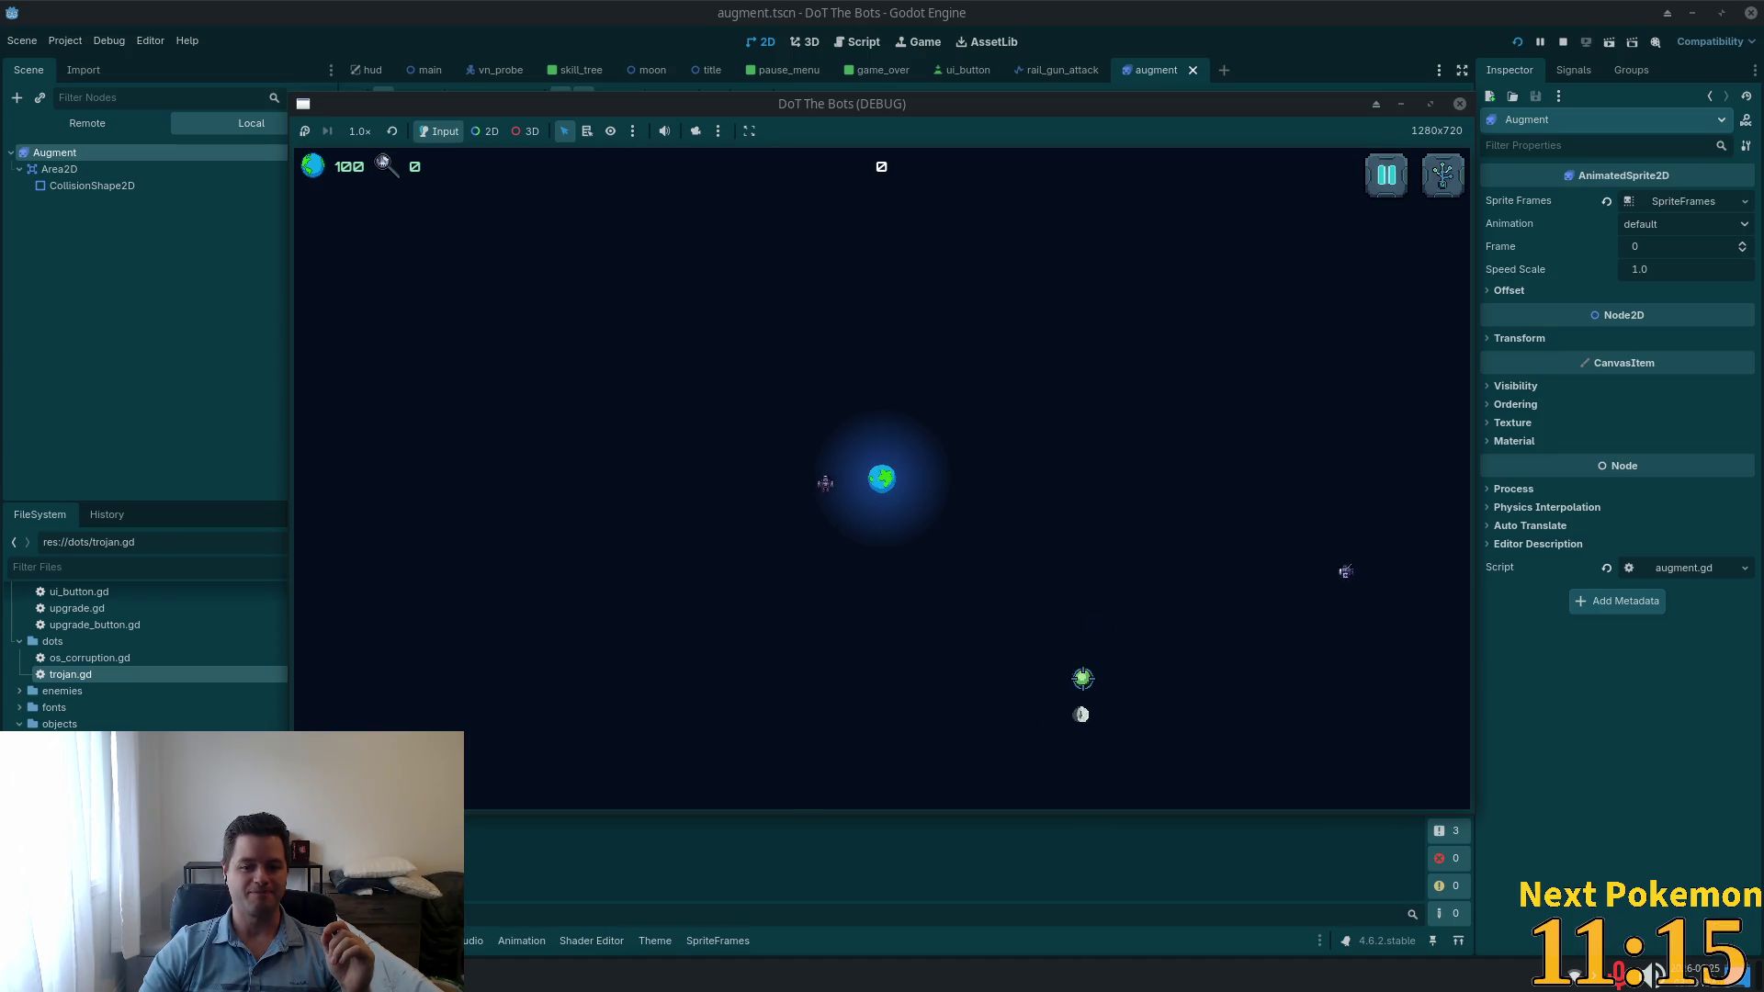
# Step: Drag the DoT The Bots (DEBUG) game window aside to uncover the editor
pyautogui.moveTo(1038, 110)
pyautogui.mouseDown()
pyautogui.moveTo(1306, 184)
pyautogui.moveTo(1522, 85)
pyautogui.moveTo(1304, 97)
pyautogui.mouseUp()
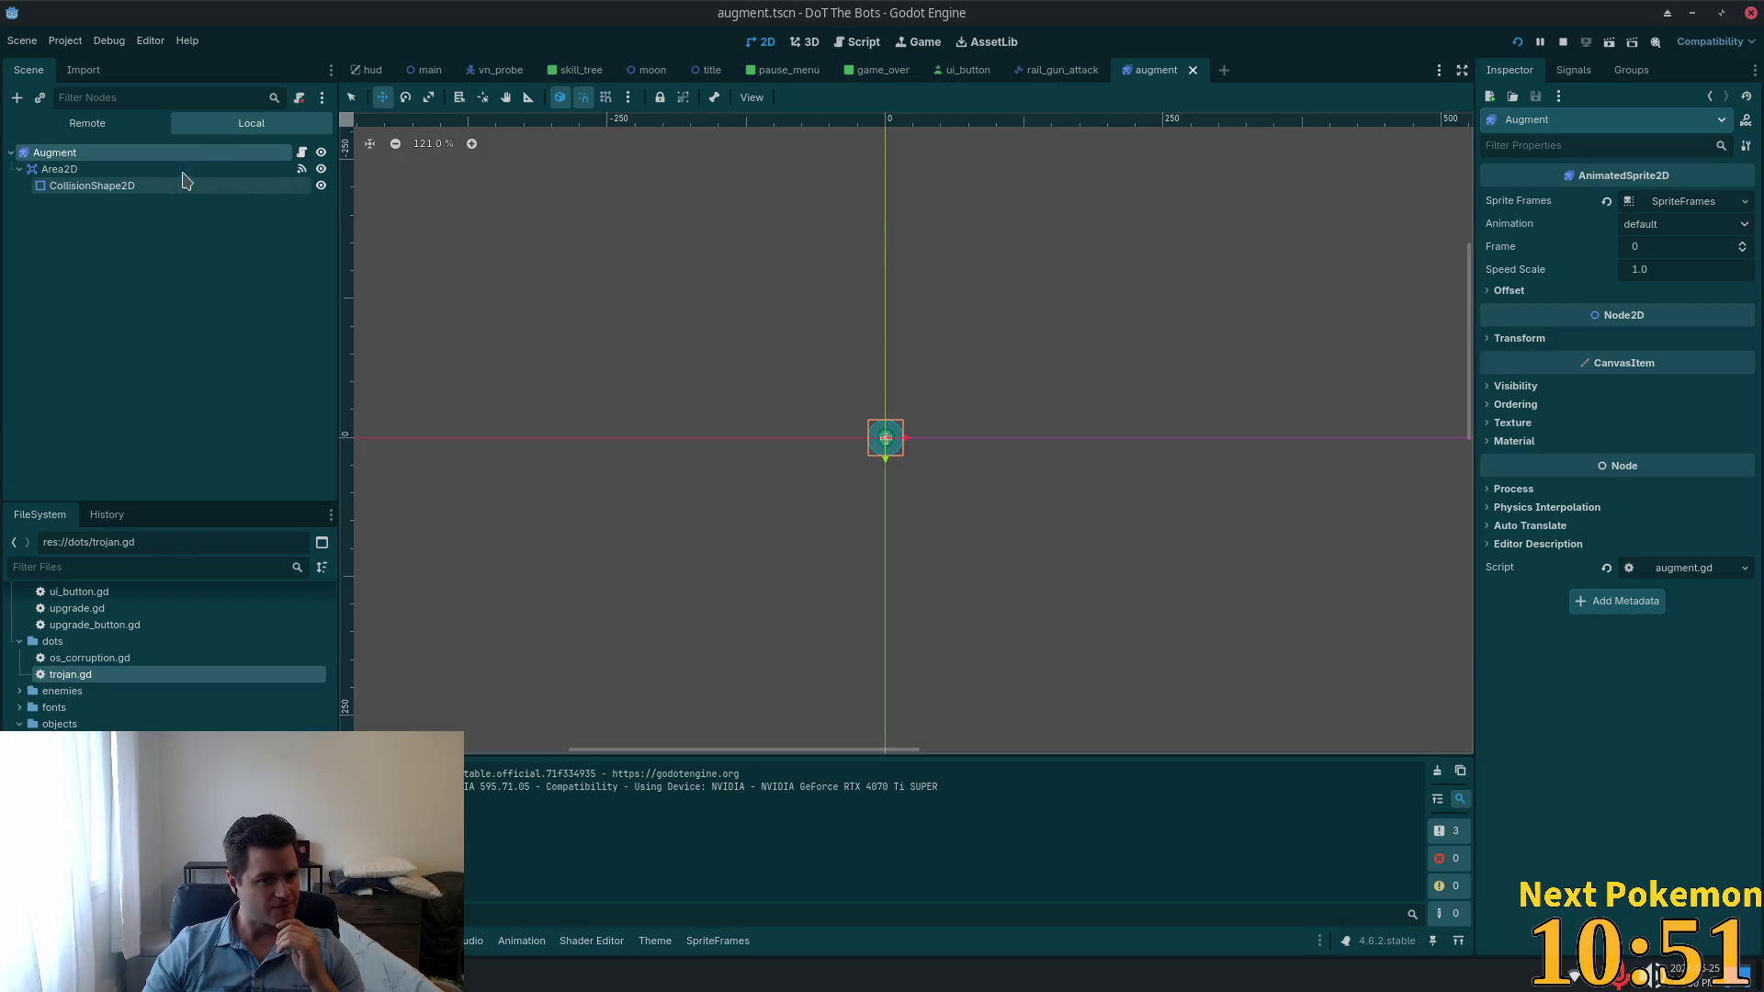
# Step: Check the Area2D's input_event signal and open its _on_area_2d_input_event handler code
pyautogui.click(266, 169)
pyautogui.click(1572, 70)
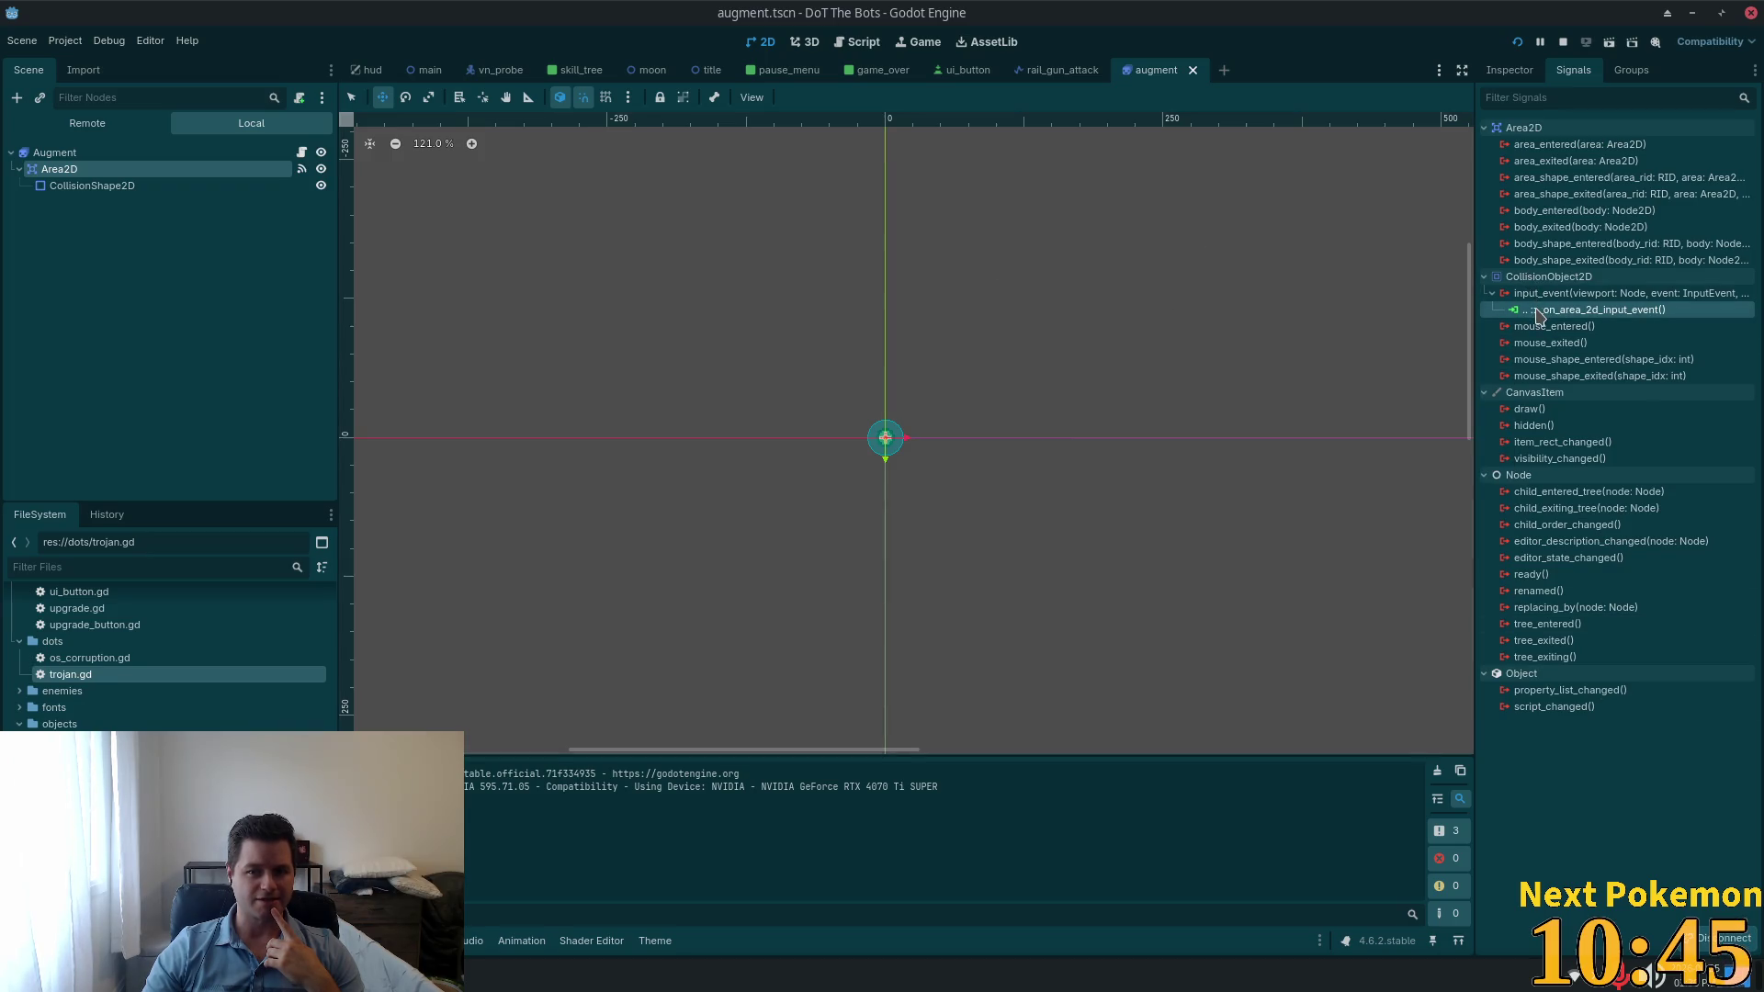
pyautogui.doubleClick(1538, 310)
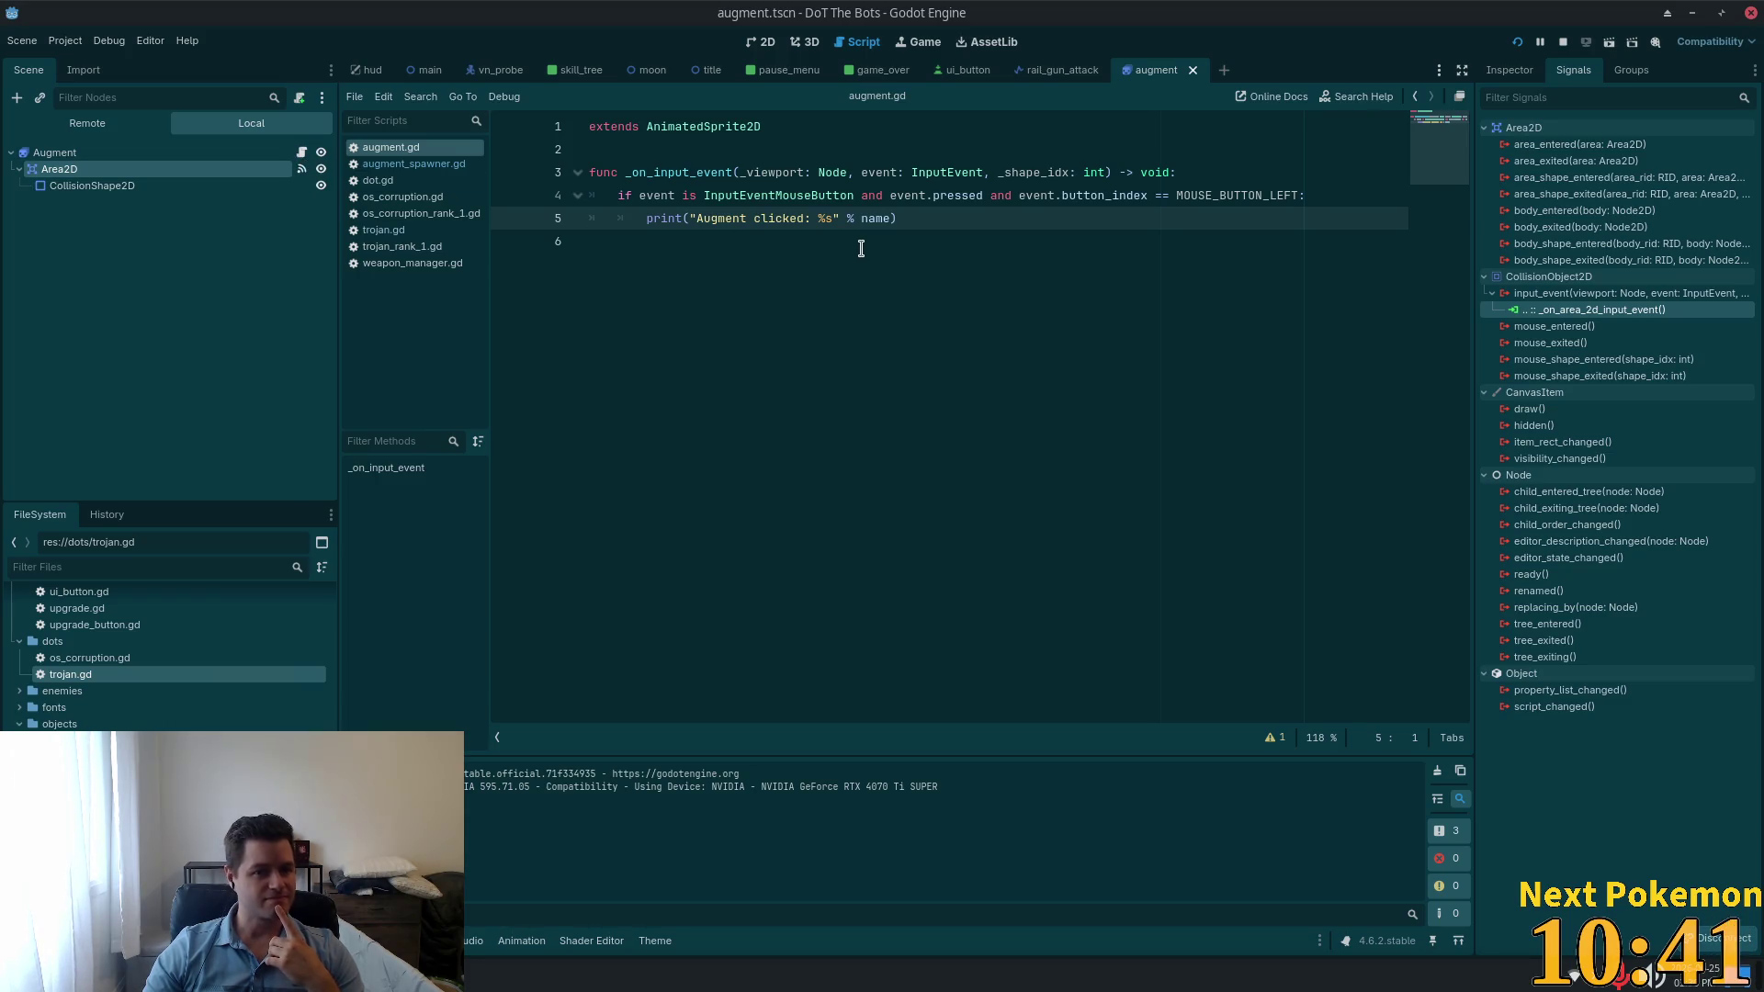
pyautogui.doubleClick(759, 195)
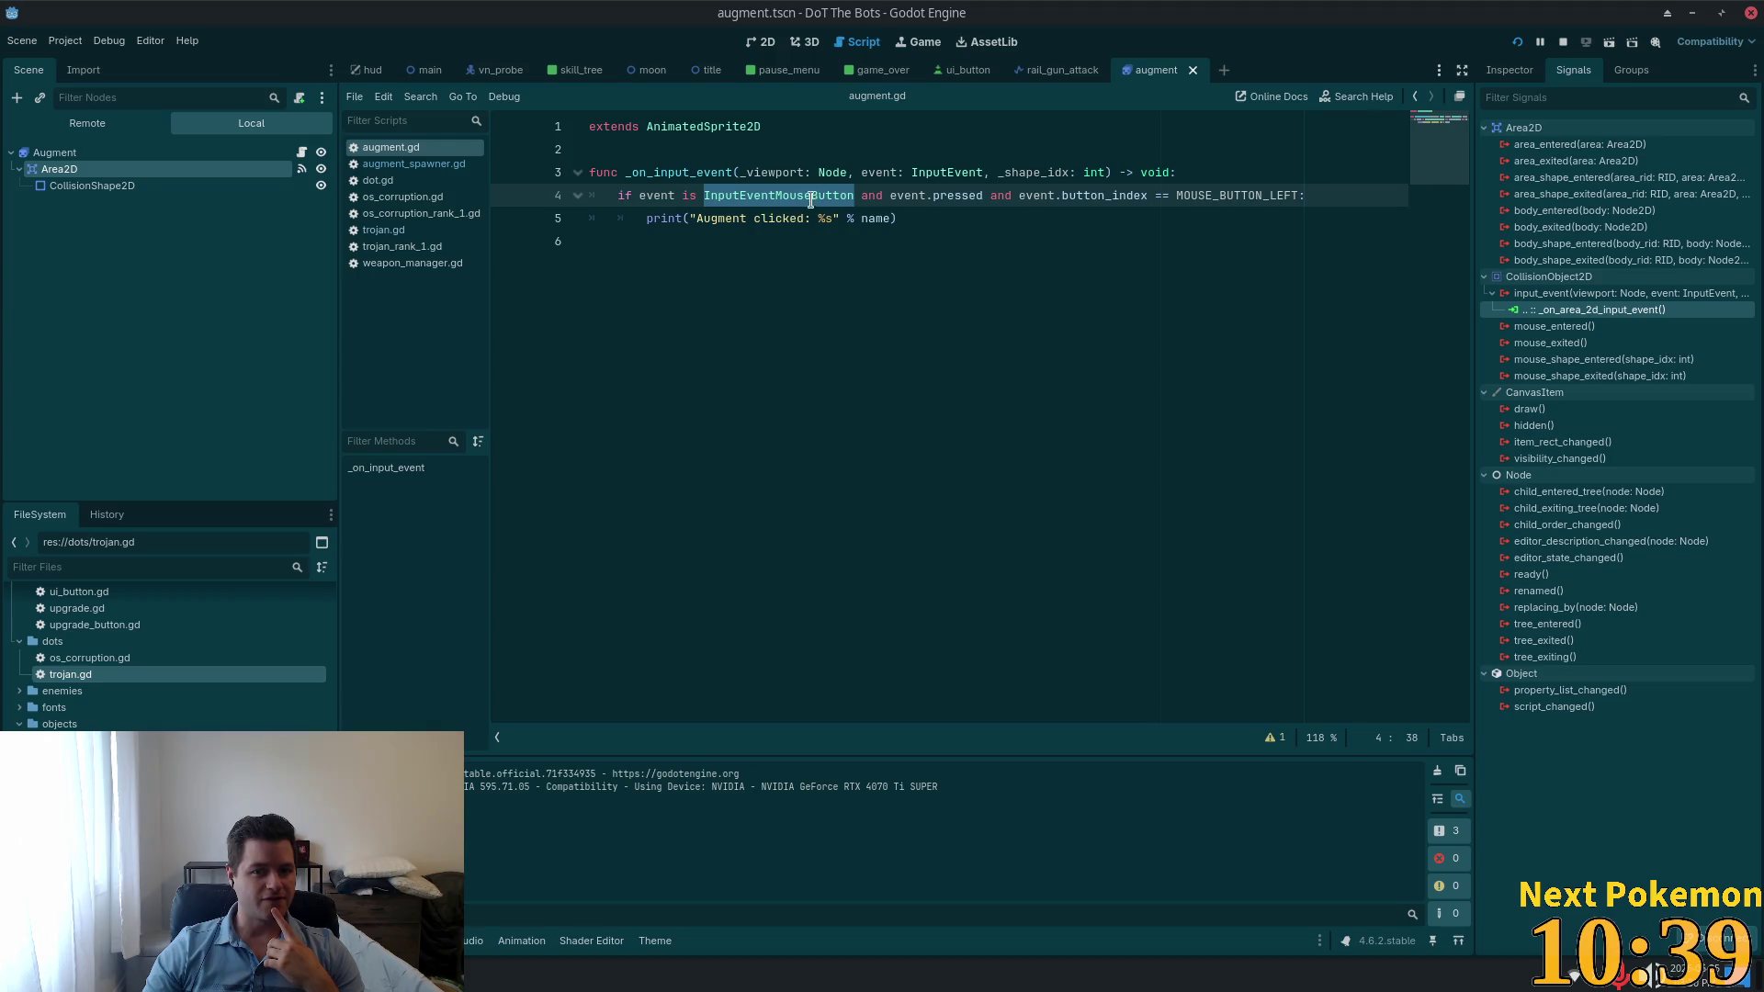
pyautogui.click(1240, 193)
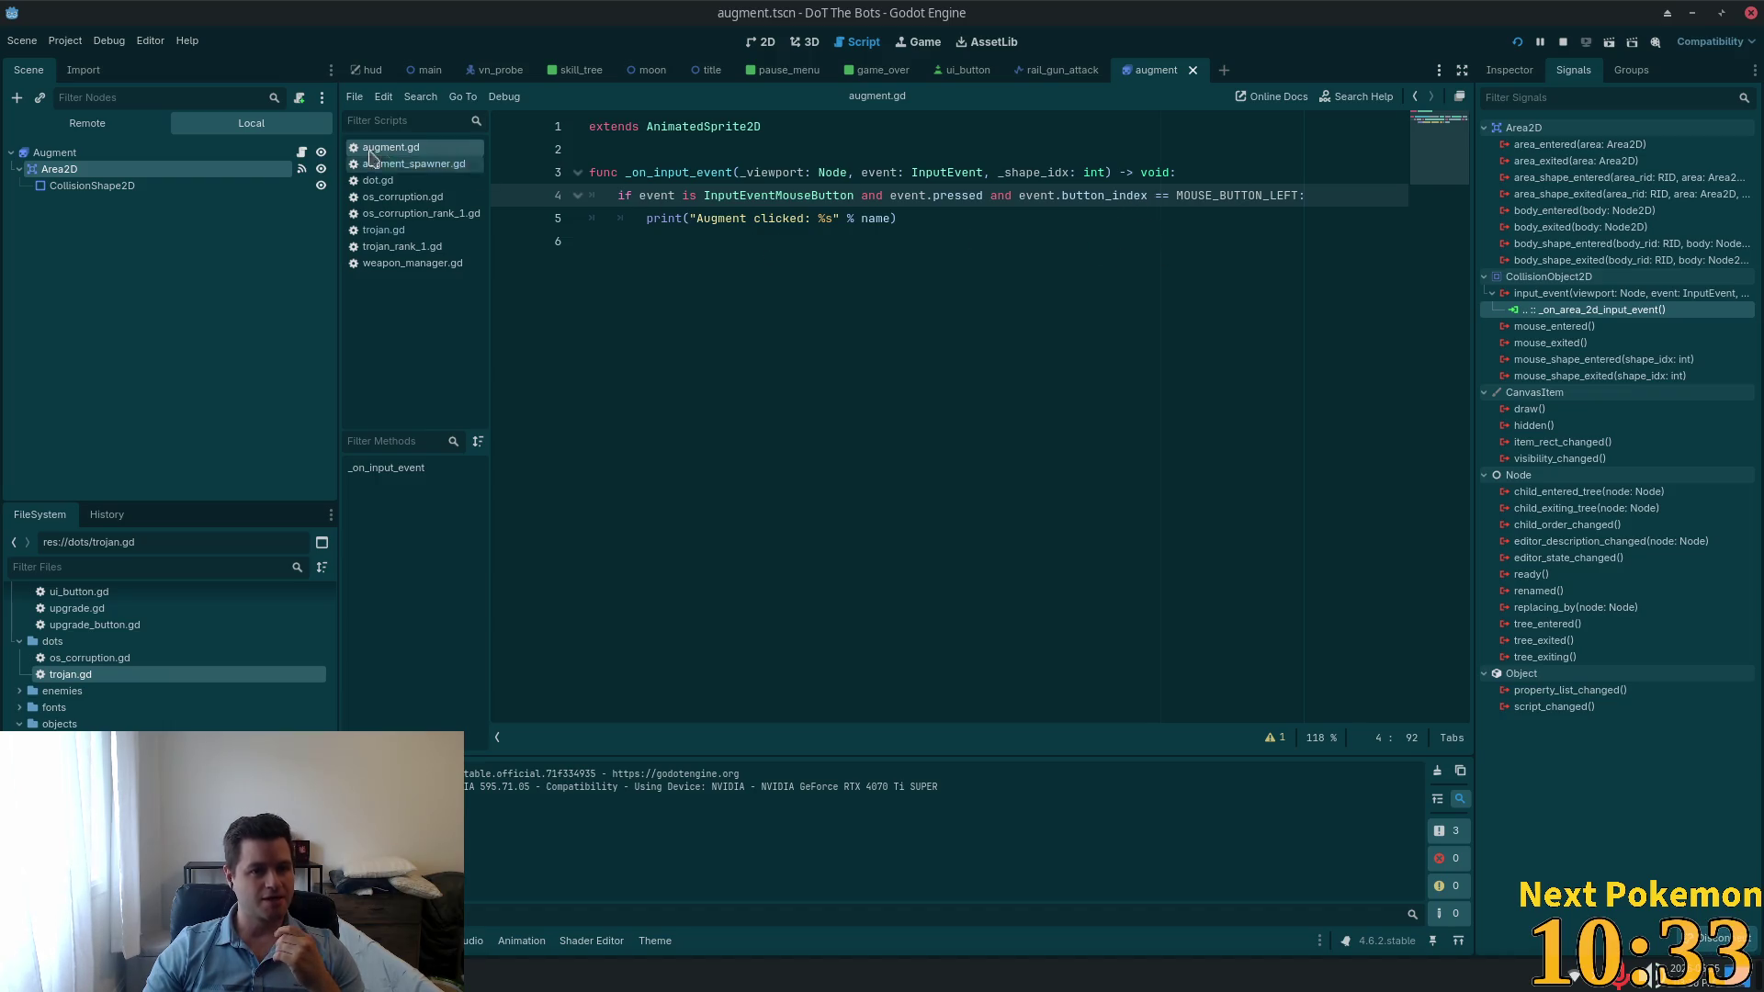
# Step: Zoom in on the Augment orb in the 2D view and play its pulsing animation preview
pyautogui.click(55, 152)
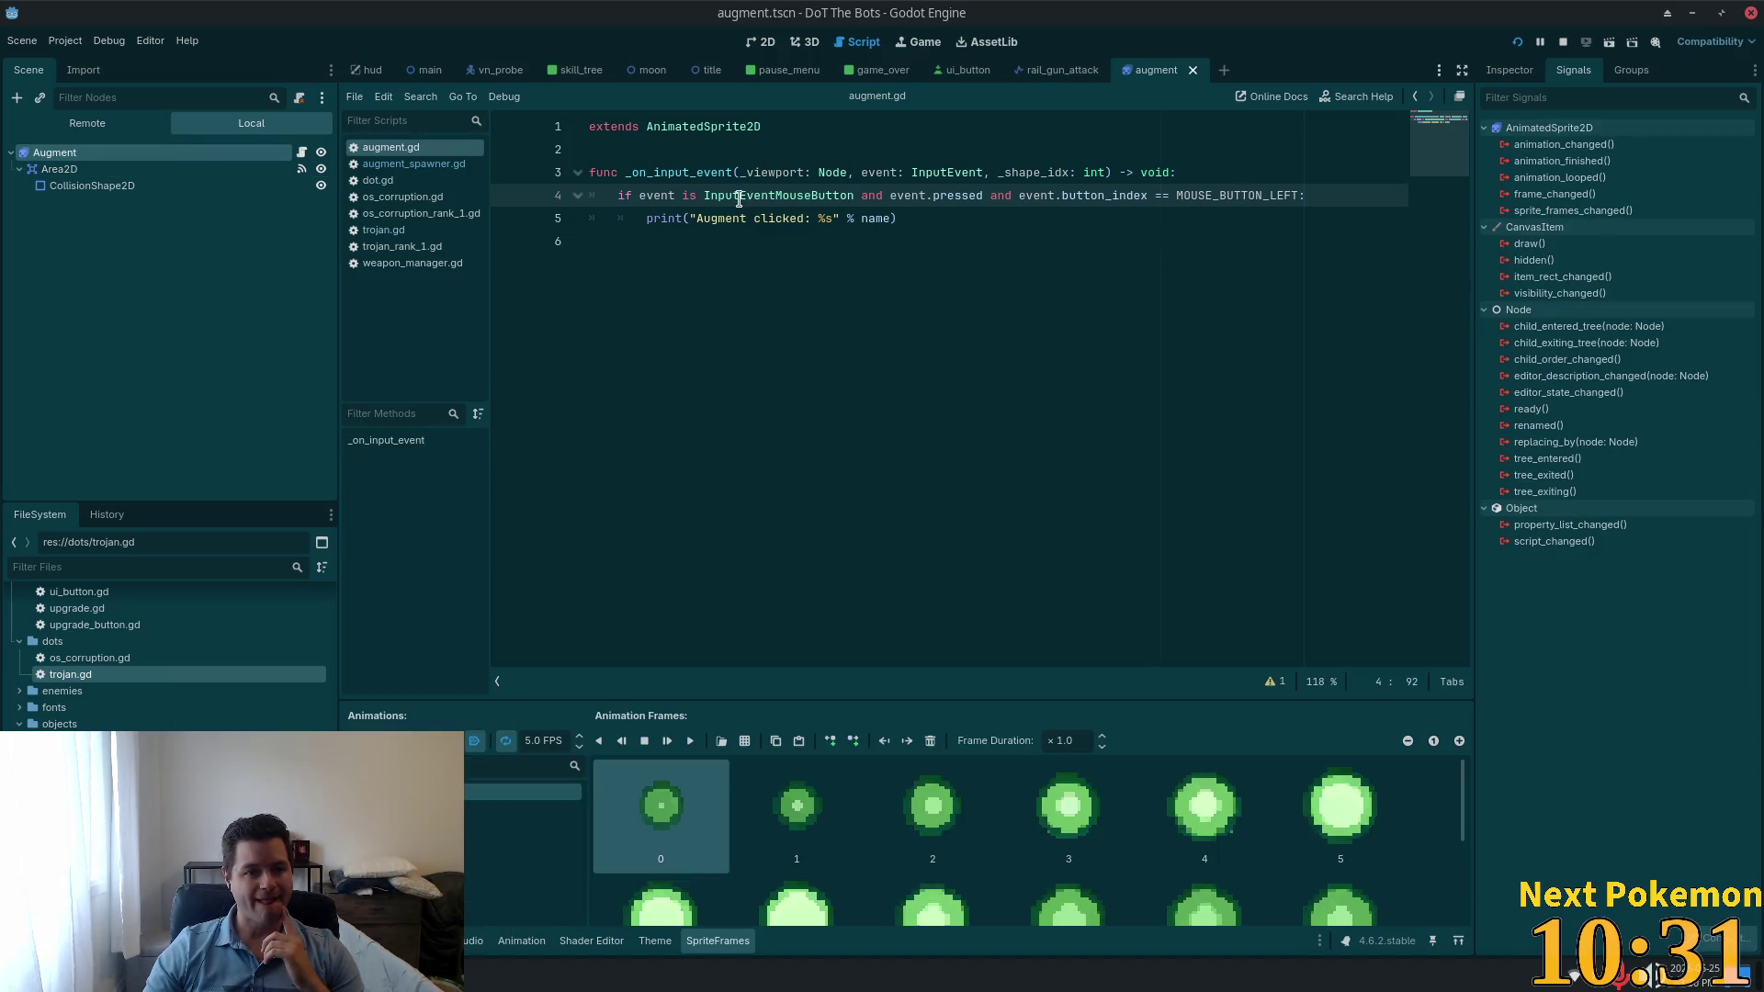
pyautogui.click(760, 42)
pyautogui.scroll(8, 923, 450)
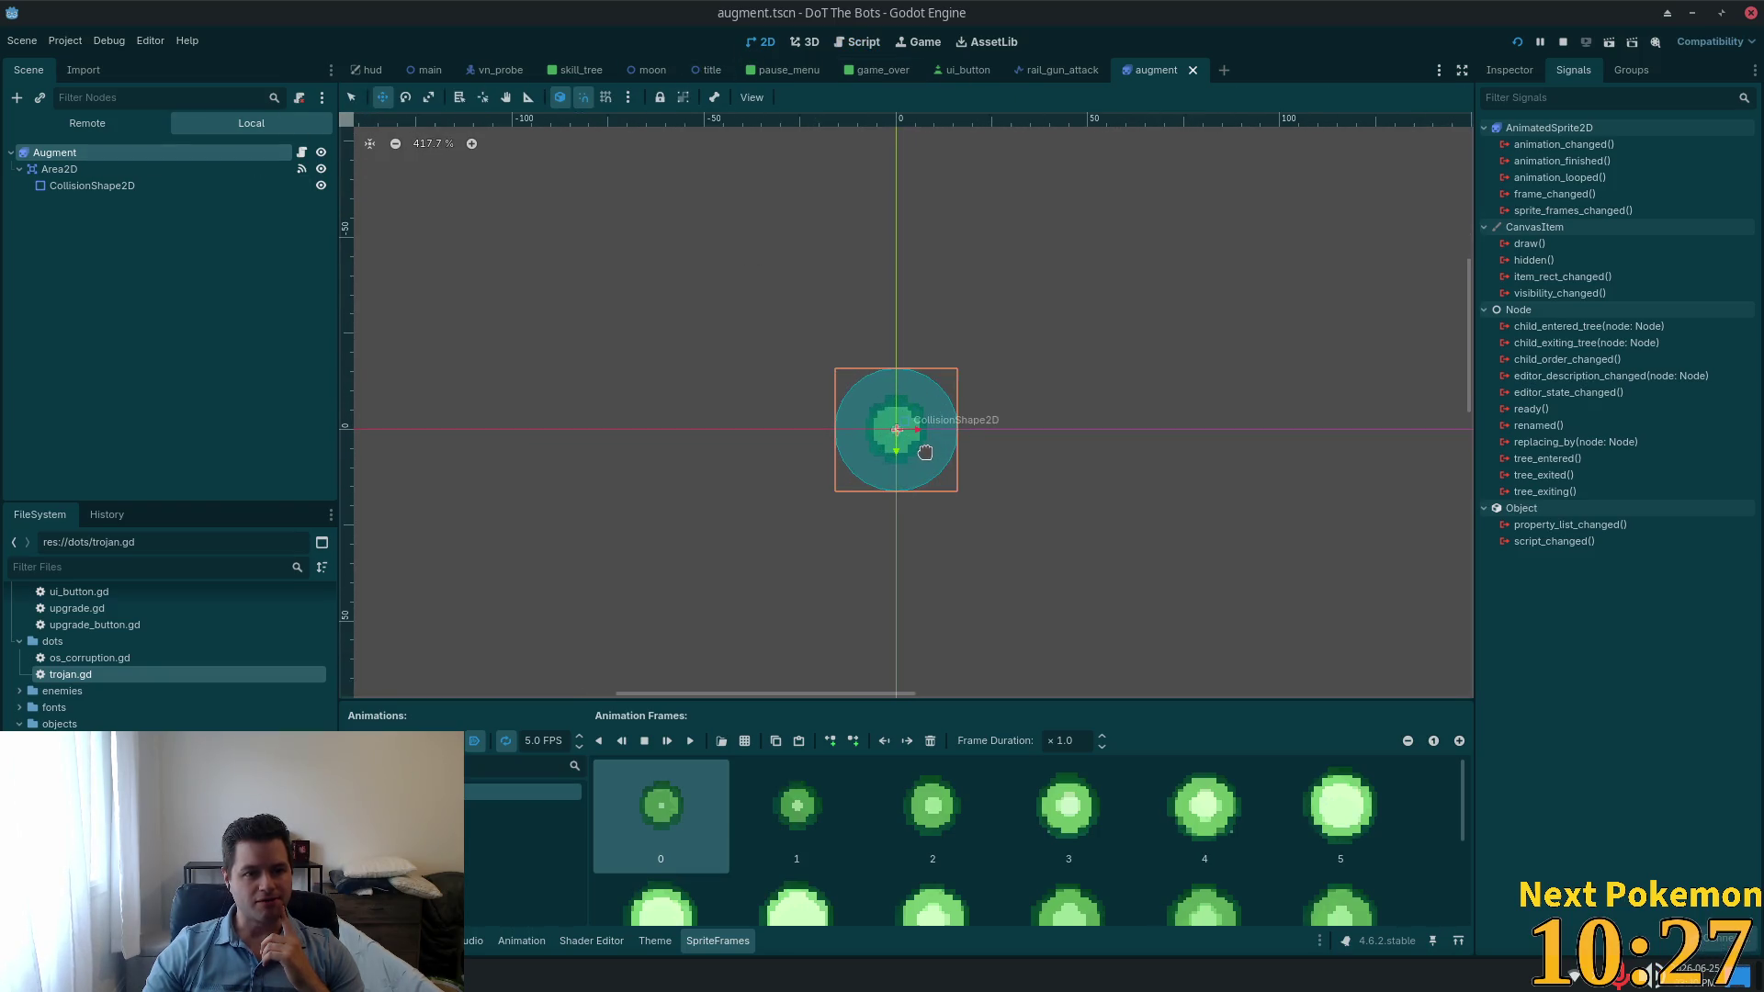
pyautogui.scroll(2, 927, 449)
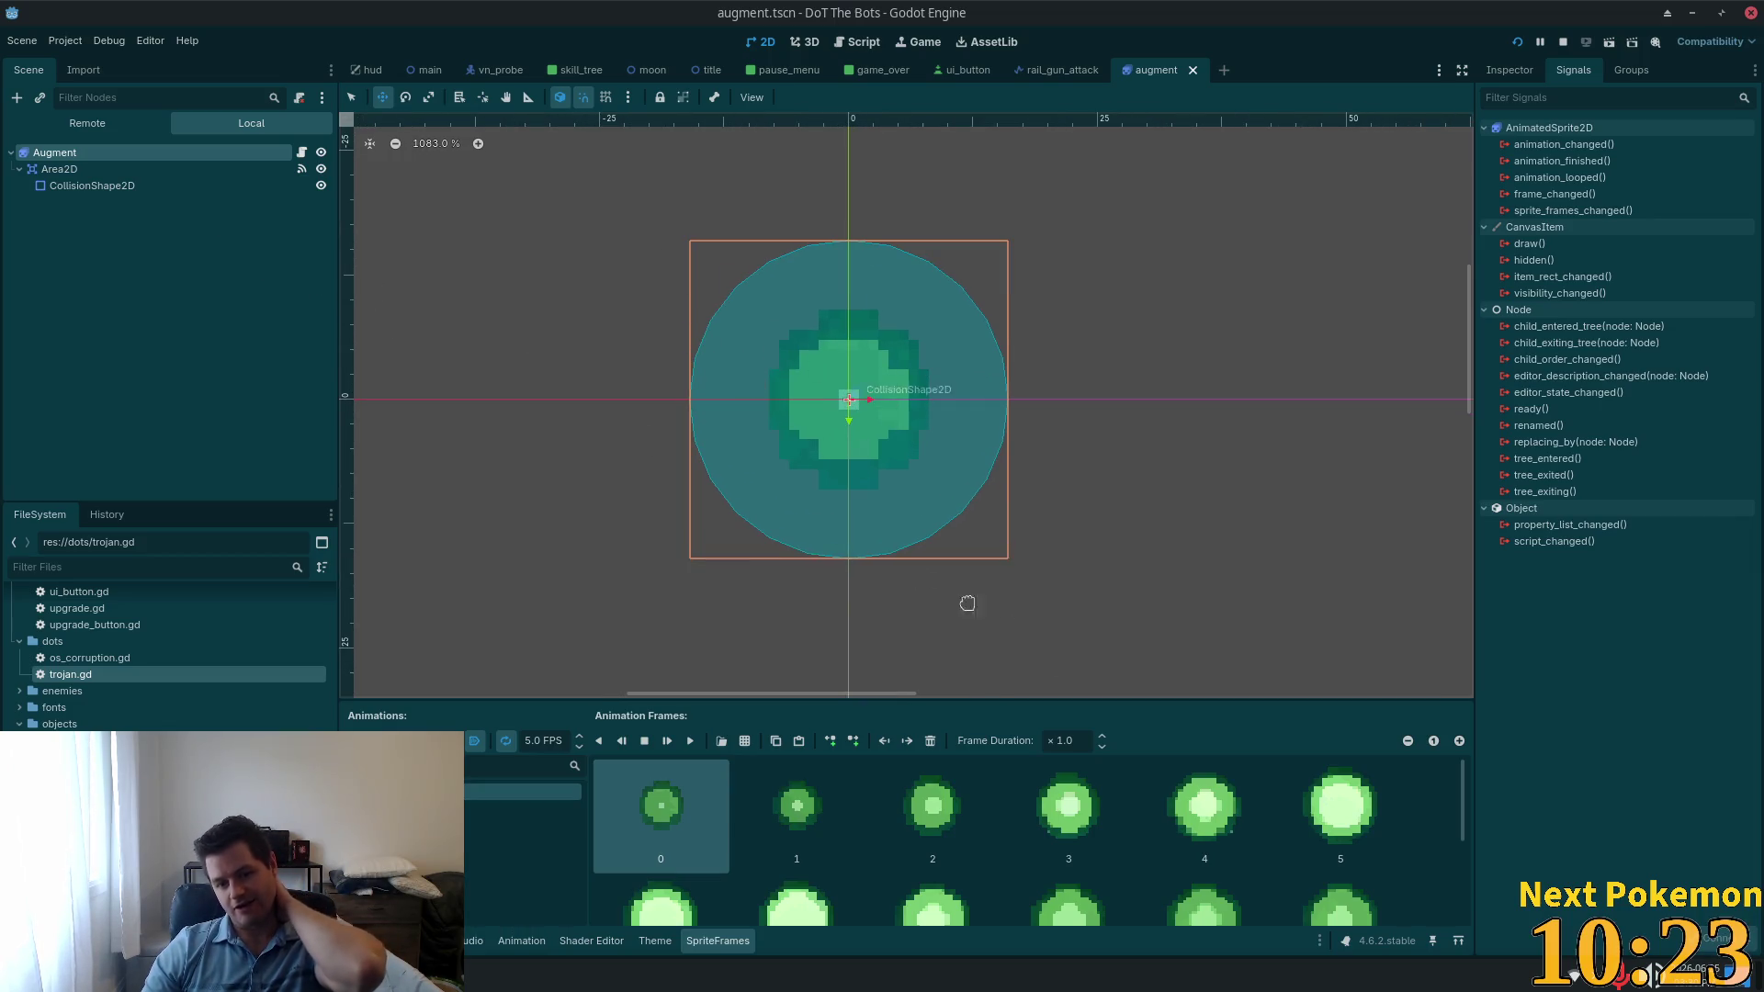
pyautogui.press('Right')
pyautogui.press('Down')
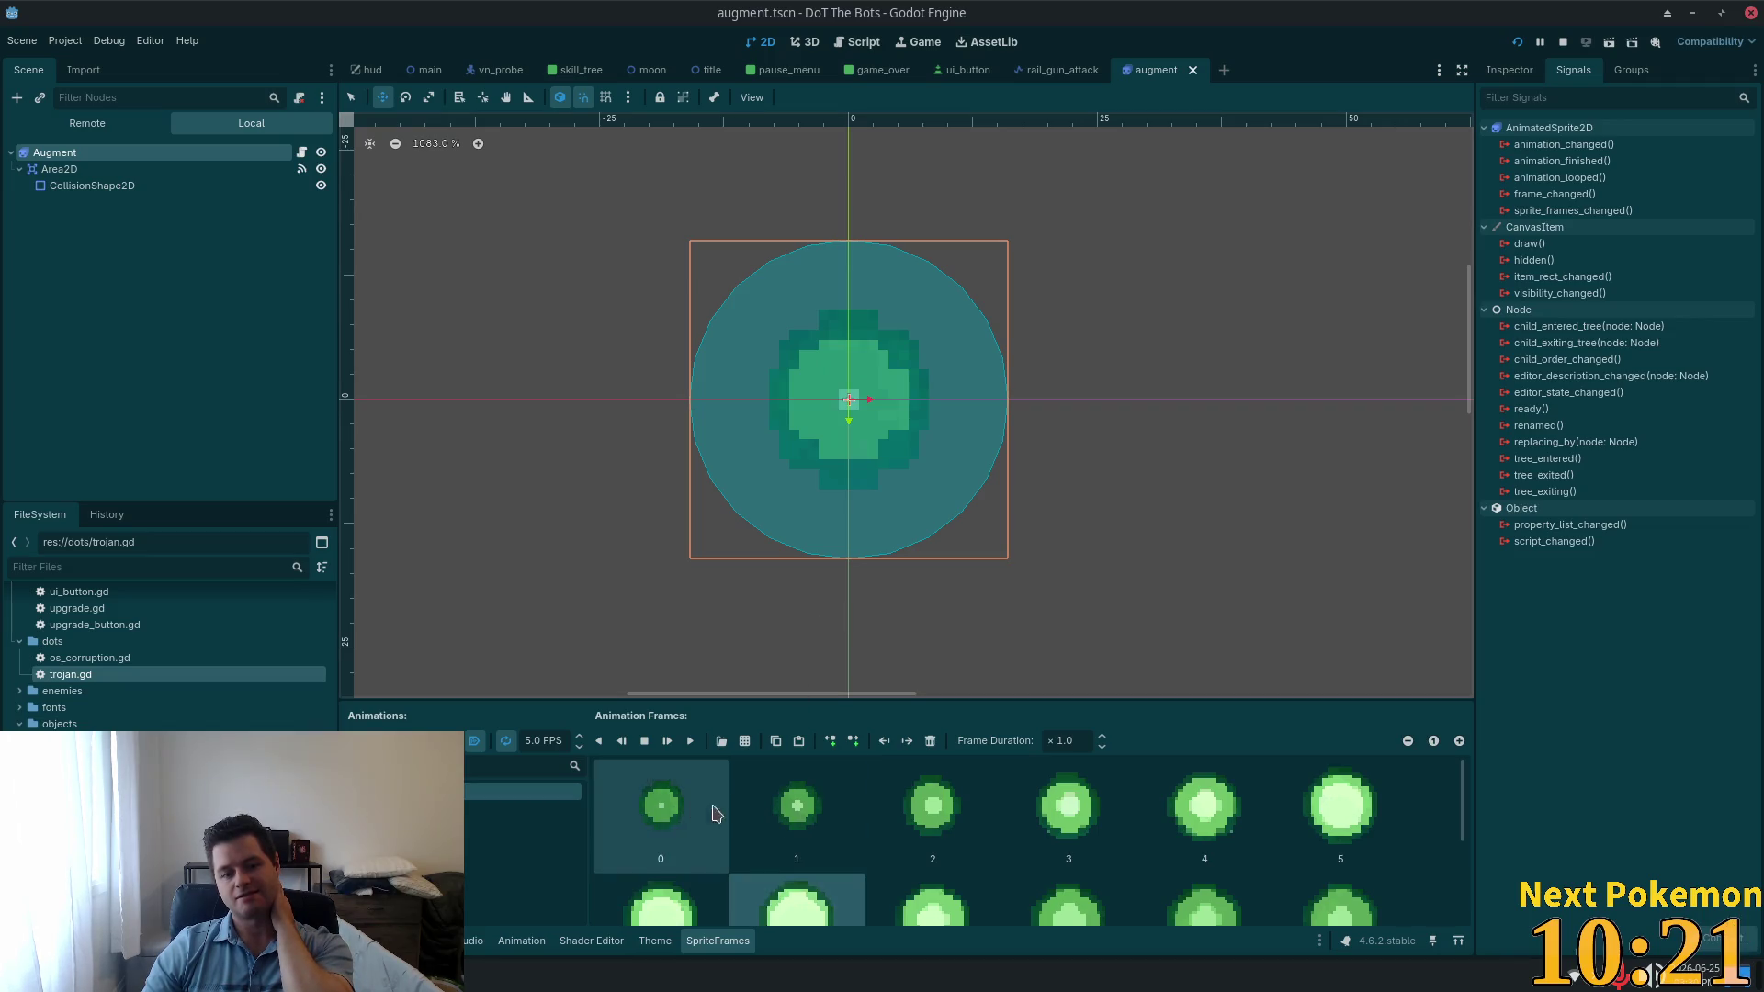
pyautogui.click(690, 740)
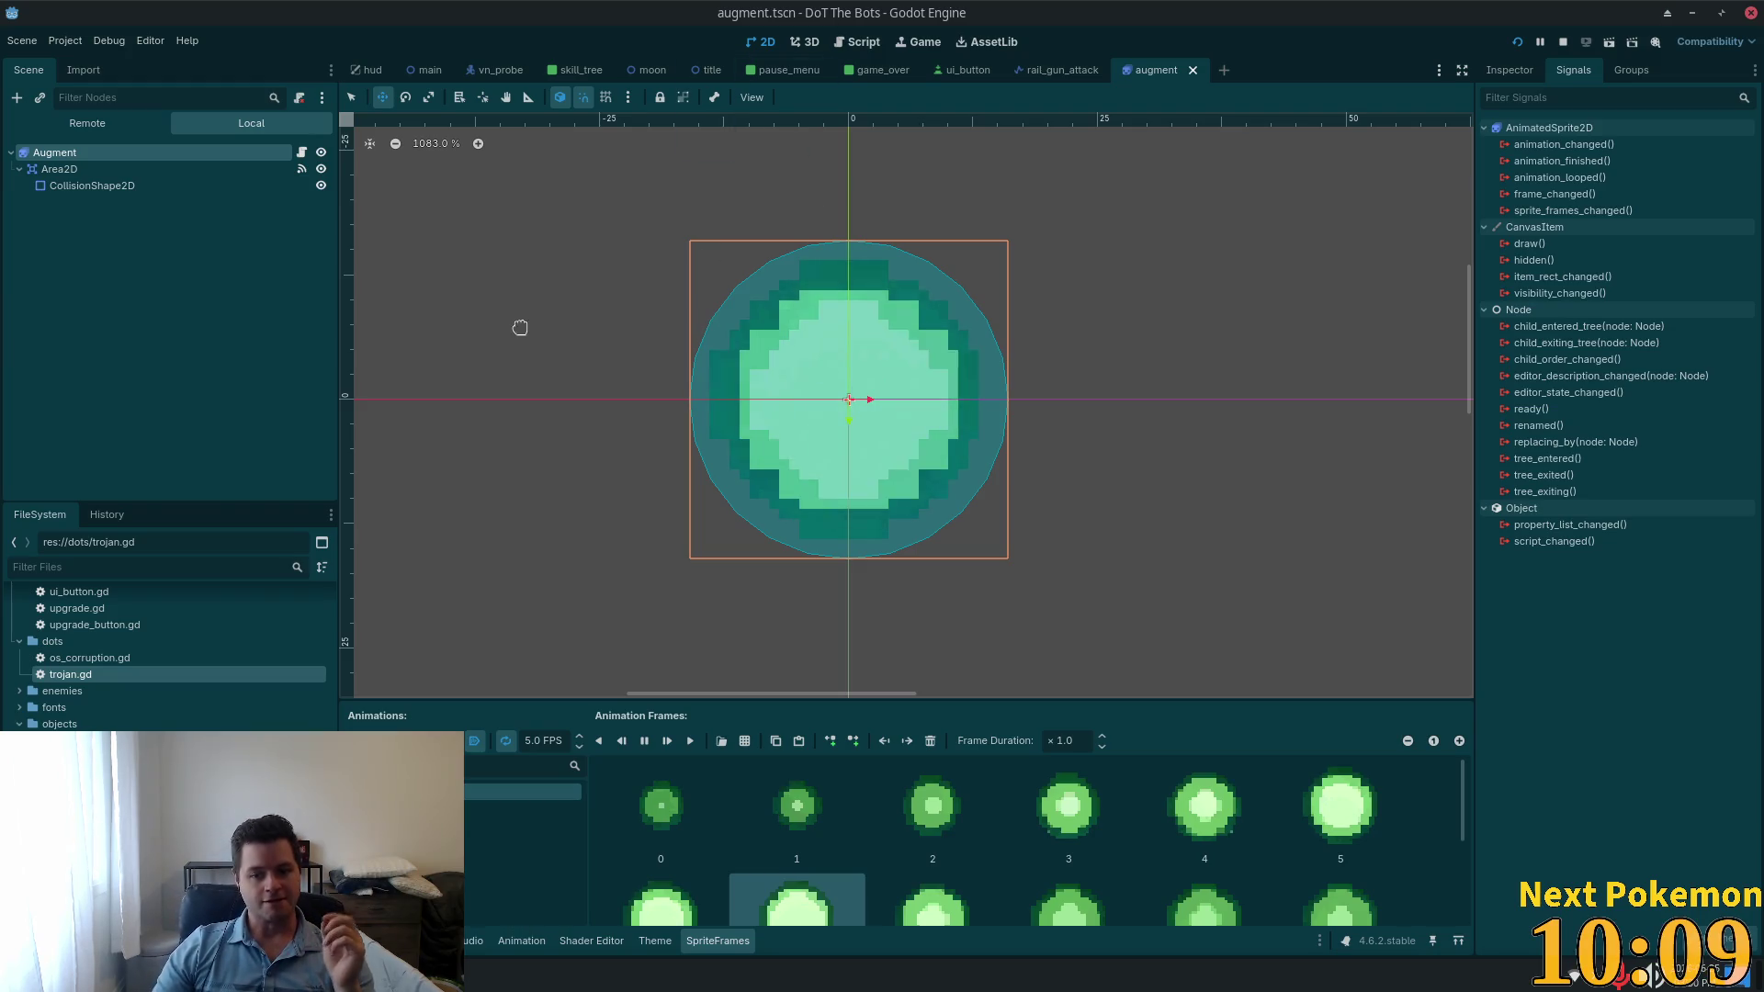
# Step: Inspect the Area2D's properties, then reselect the Augment root node
pyautogui.click(136, 185)
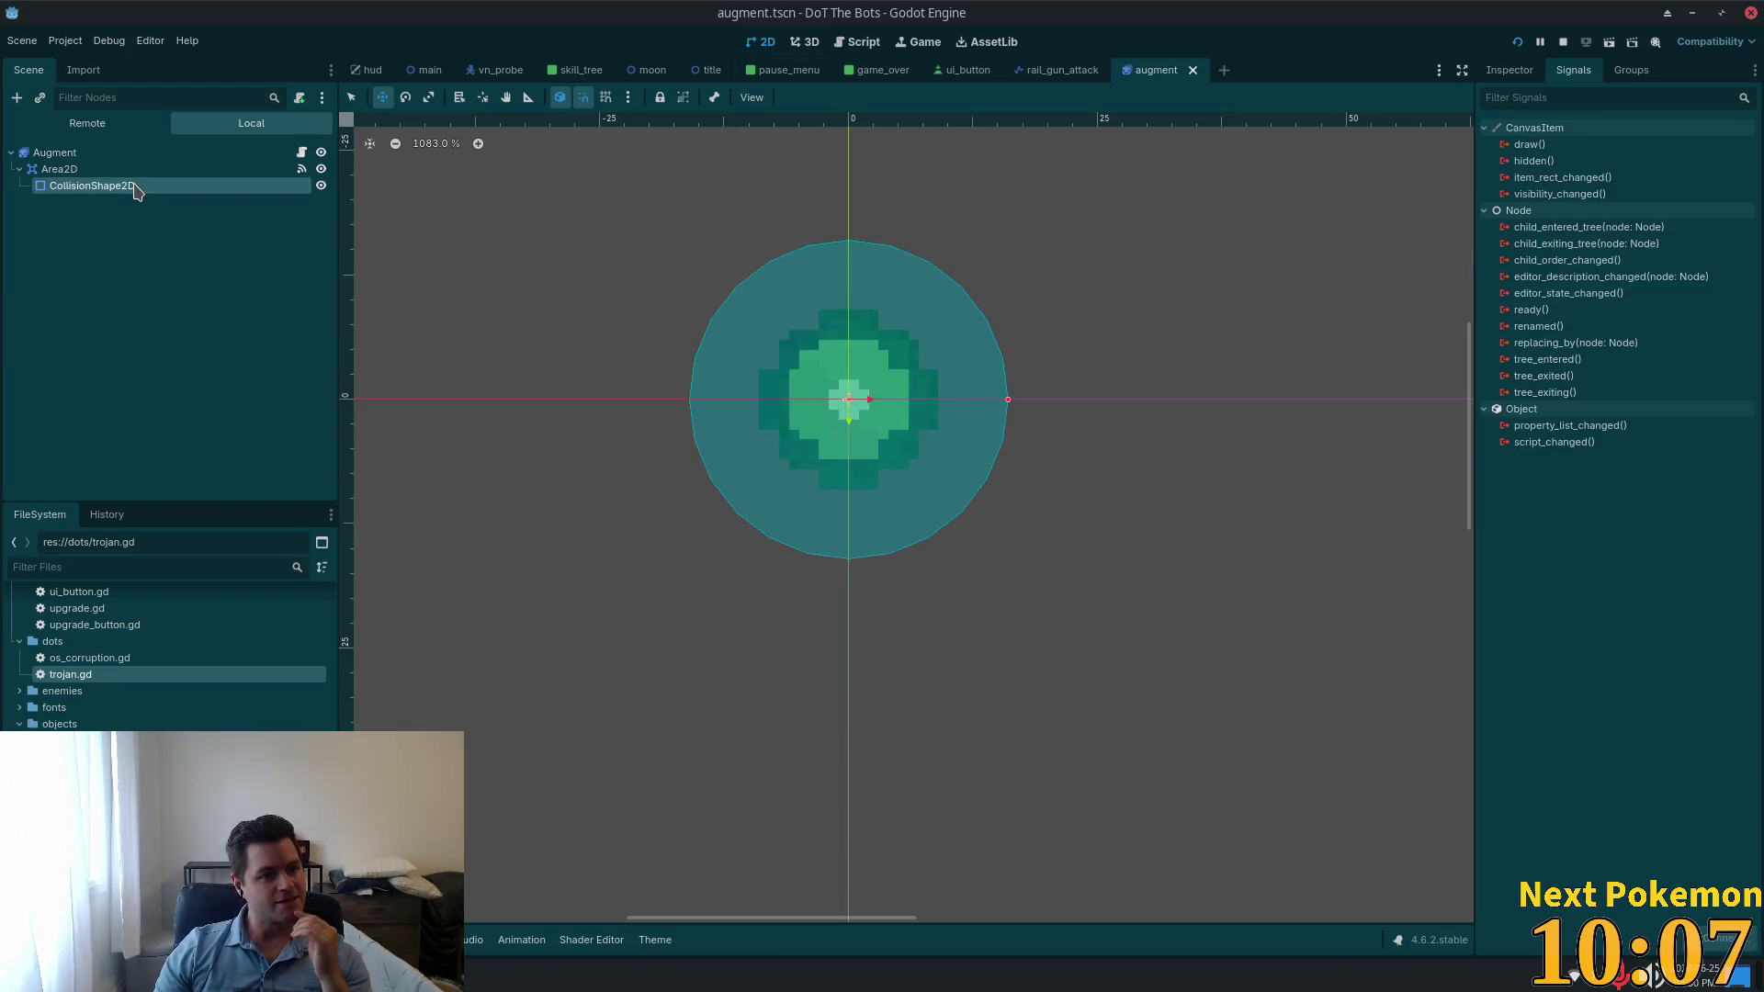
pyautogui.click(124, 169)
pyautogui.click(1483, 75)
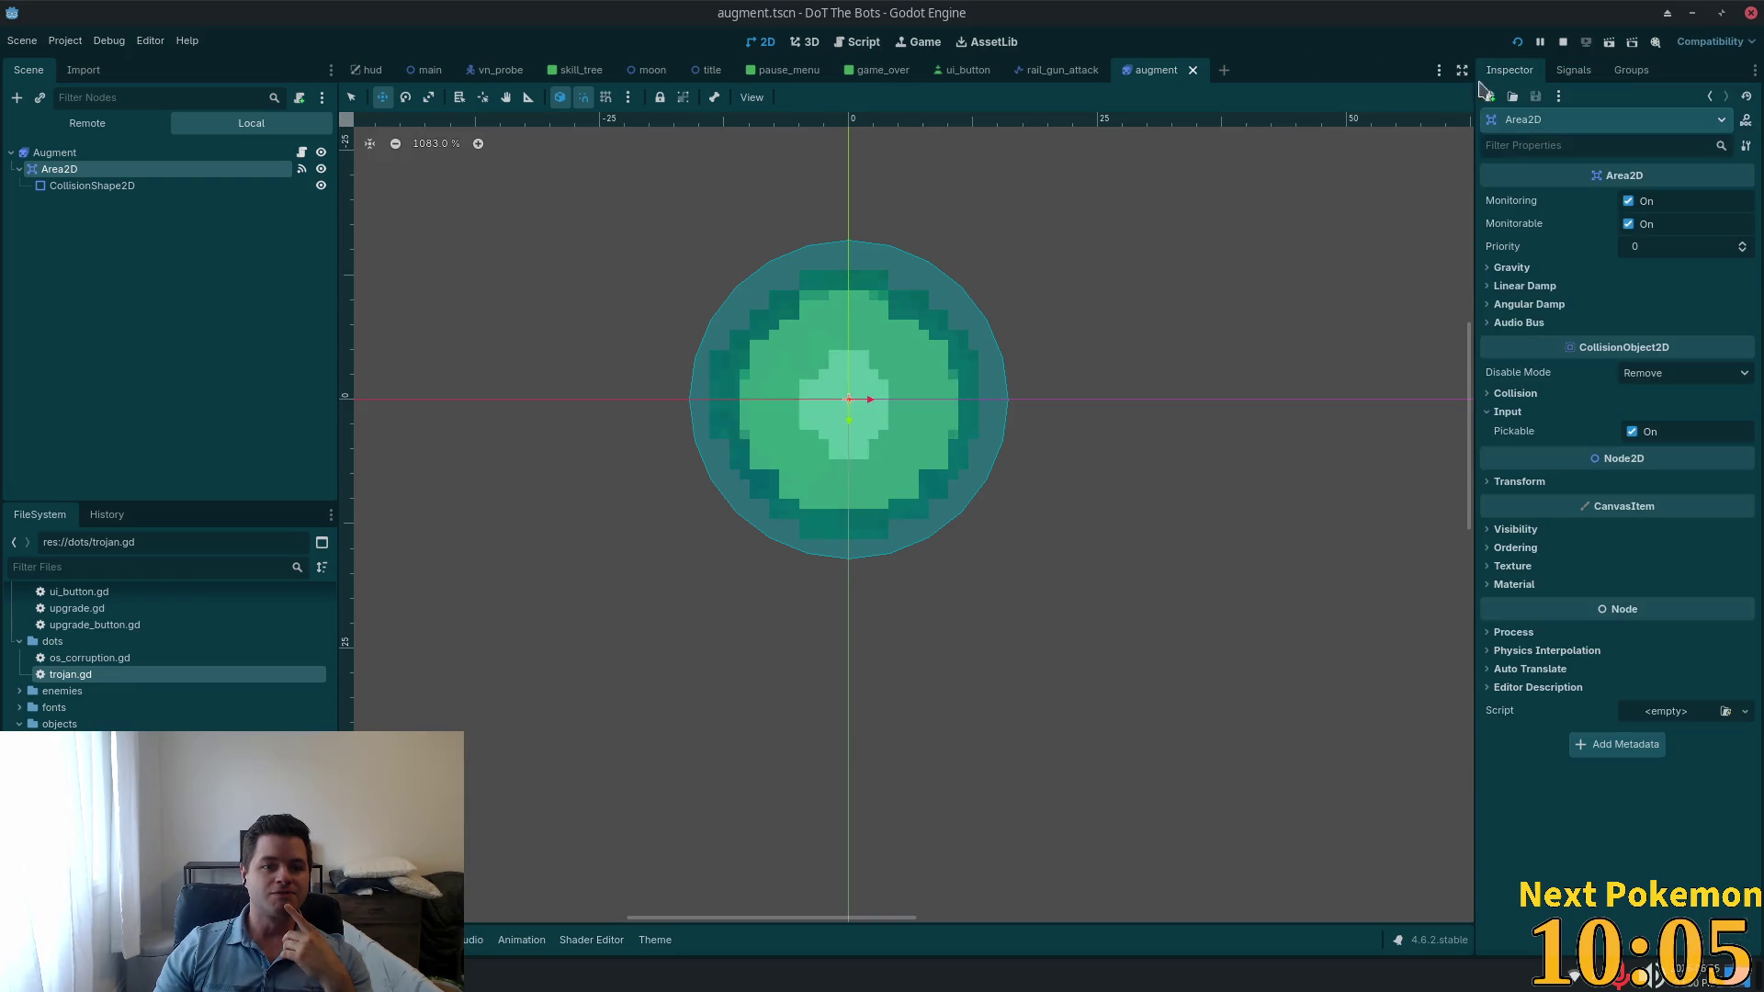
pyautogui.click(136, 185)
pyautogui.click(55, 152)
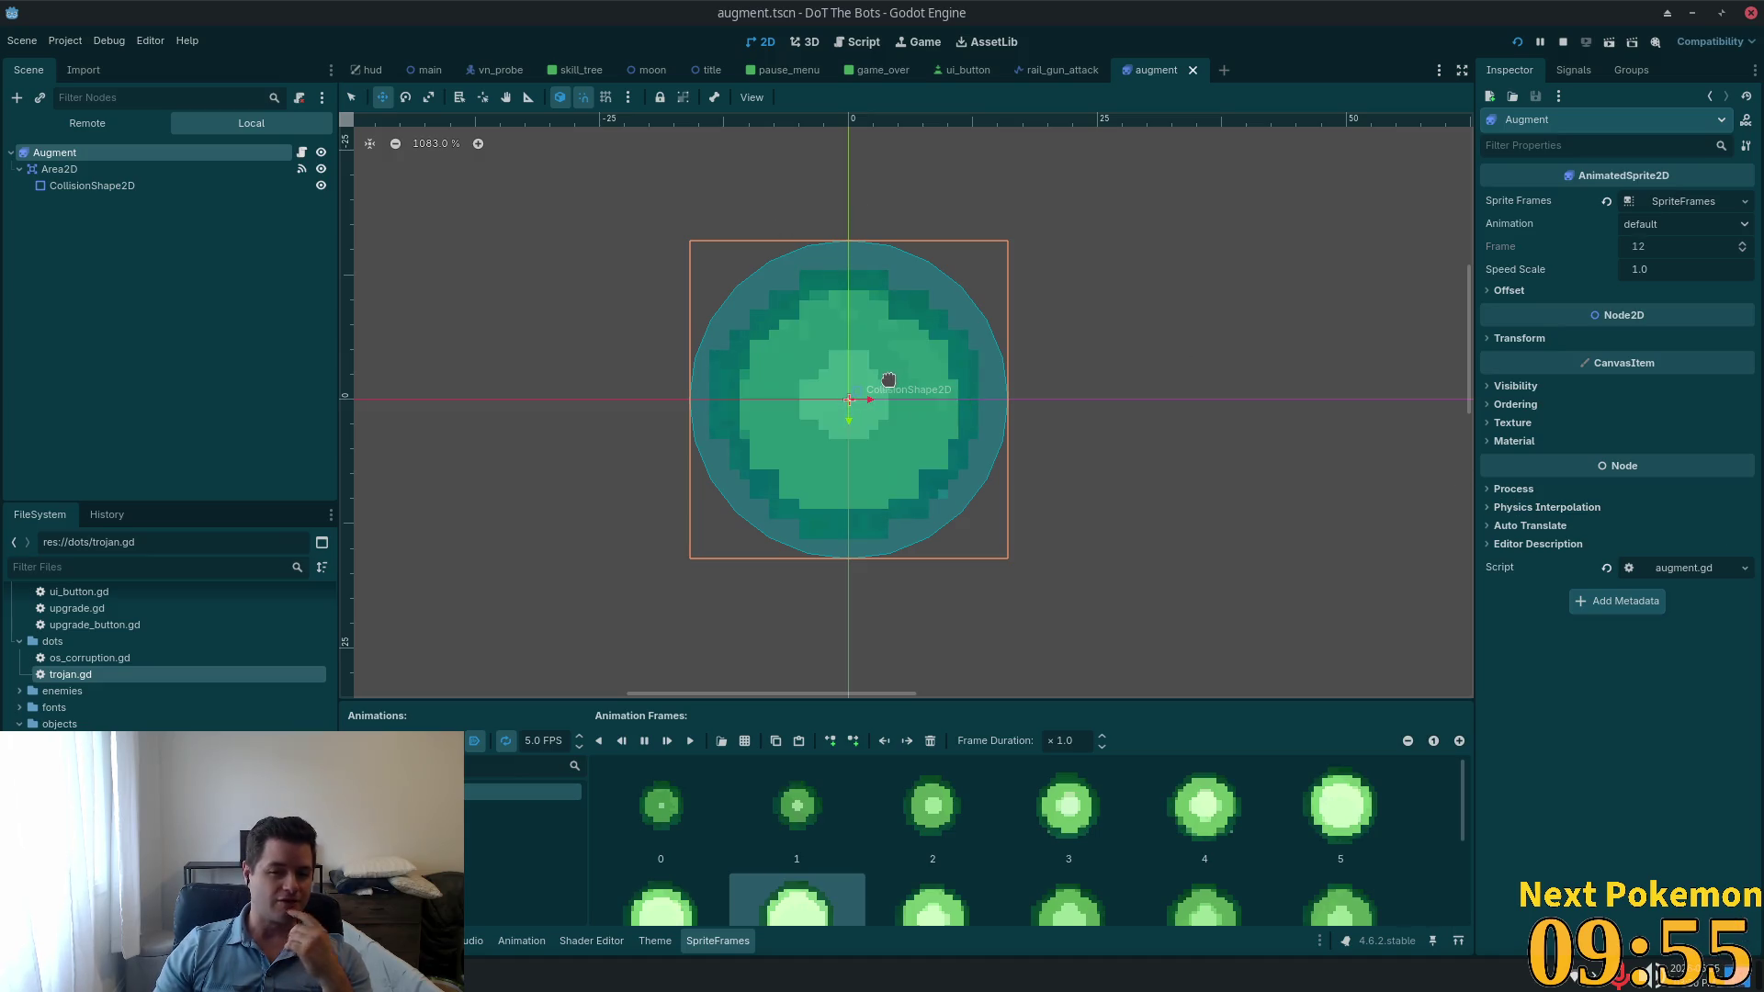
# Step: Switch through the hud scene tab to the main scene tab
pyautogui.click(367, 77)
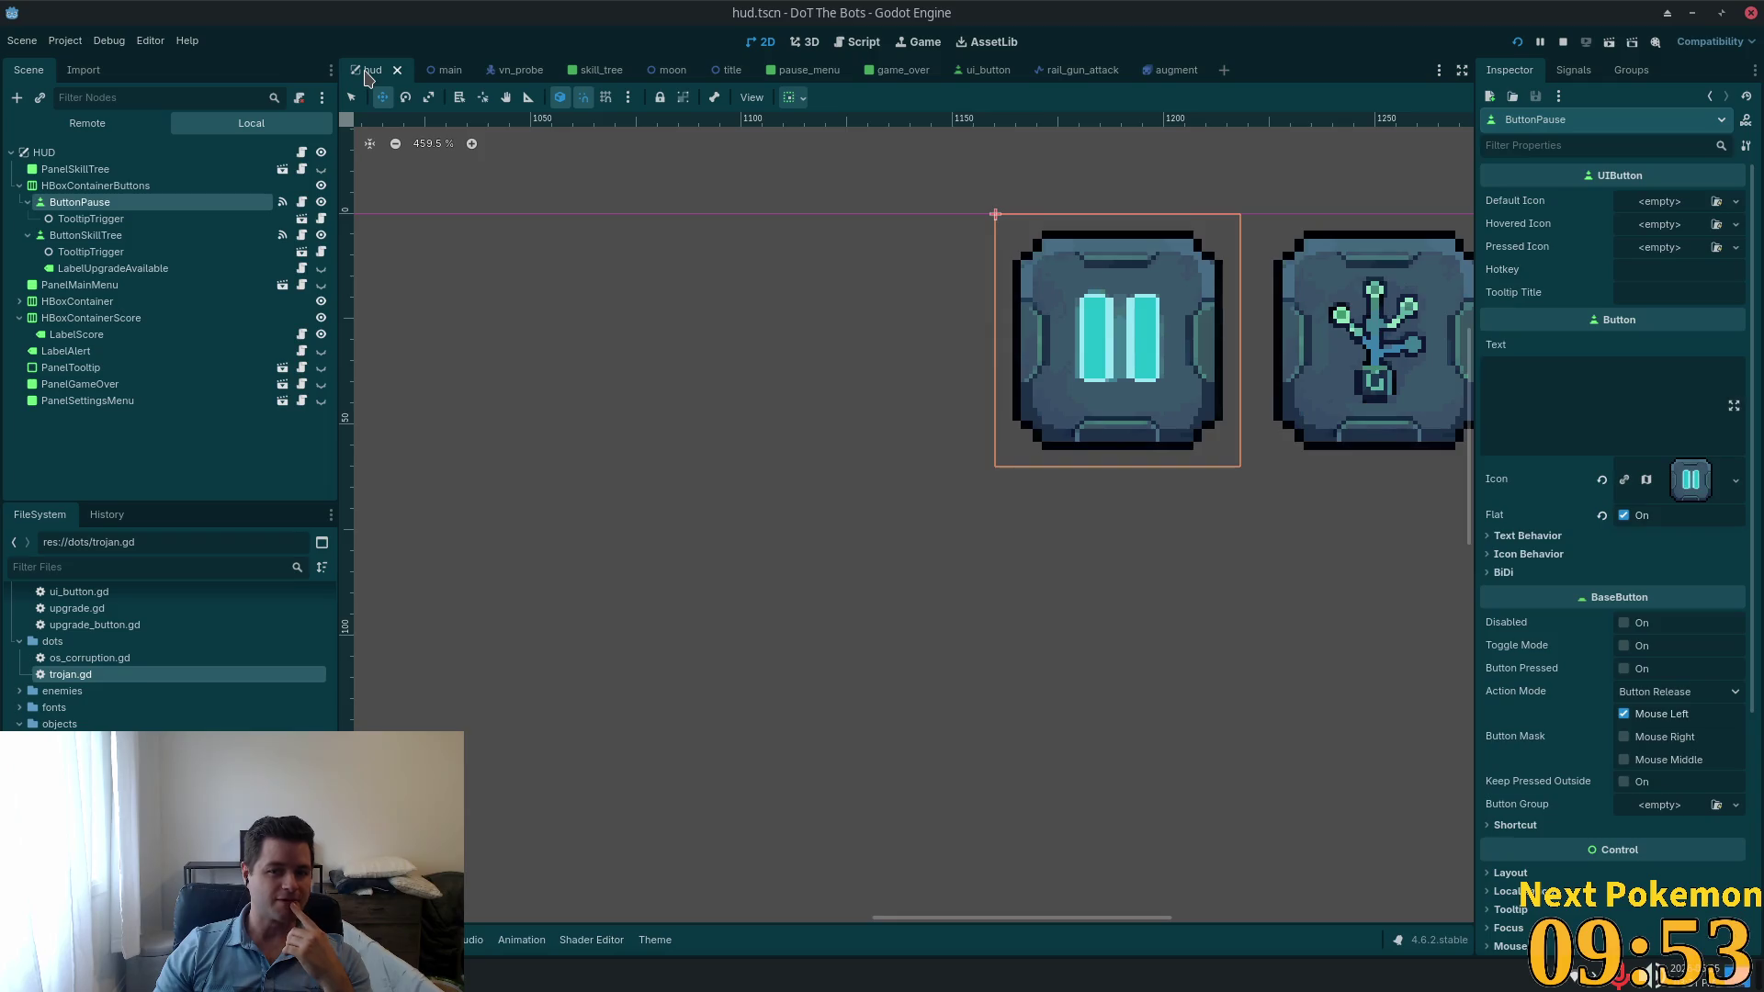
pyautogui.scroll(-4, 917, 443)
pyautogui.scroll(-5, 912, 454)
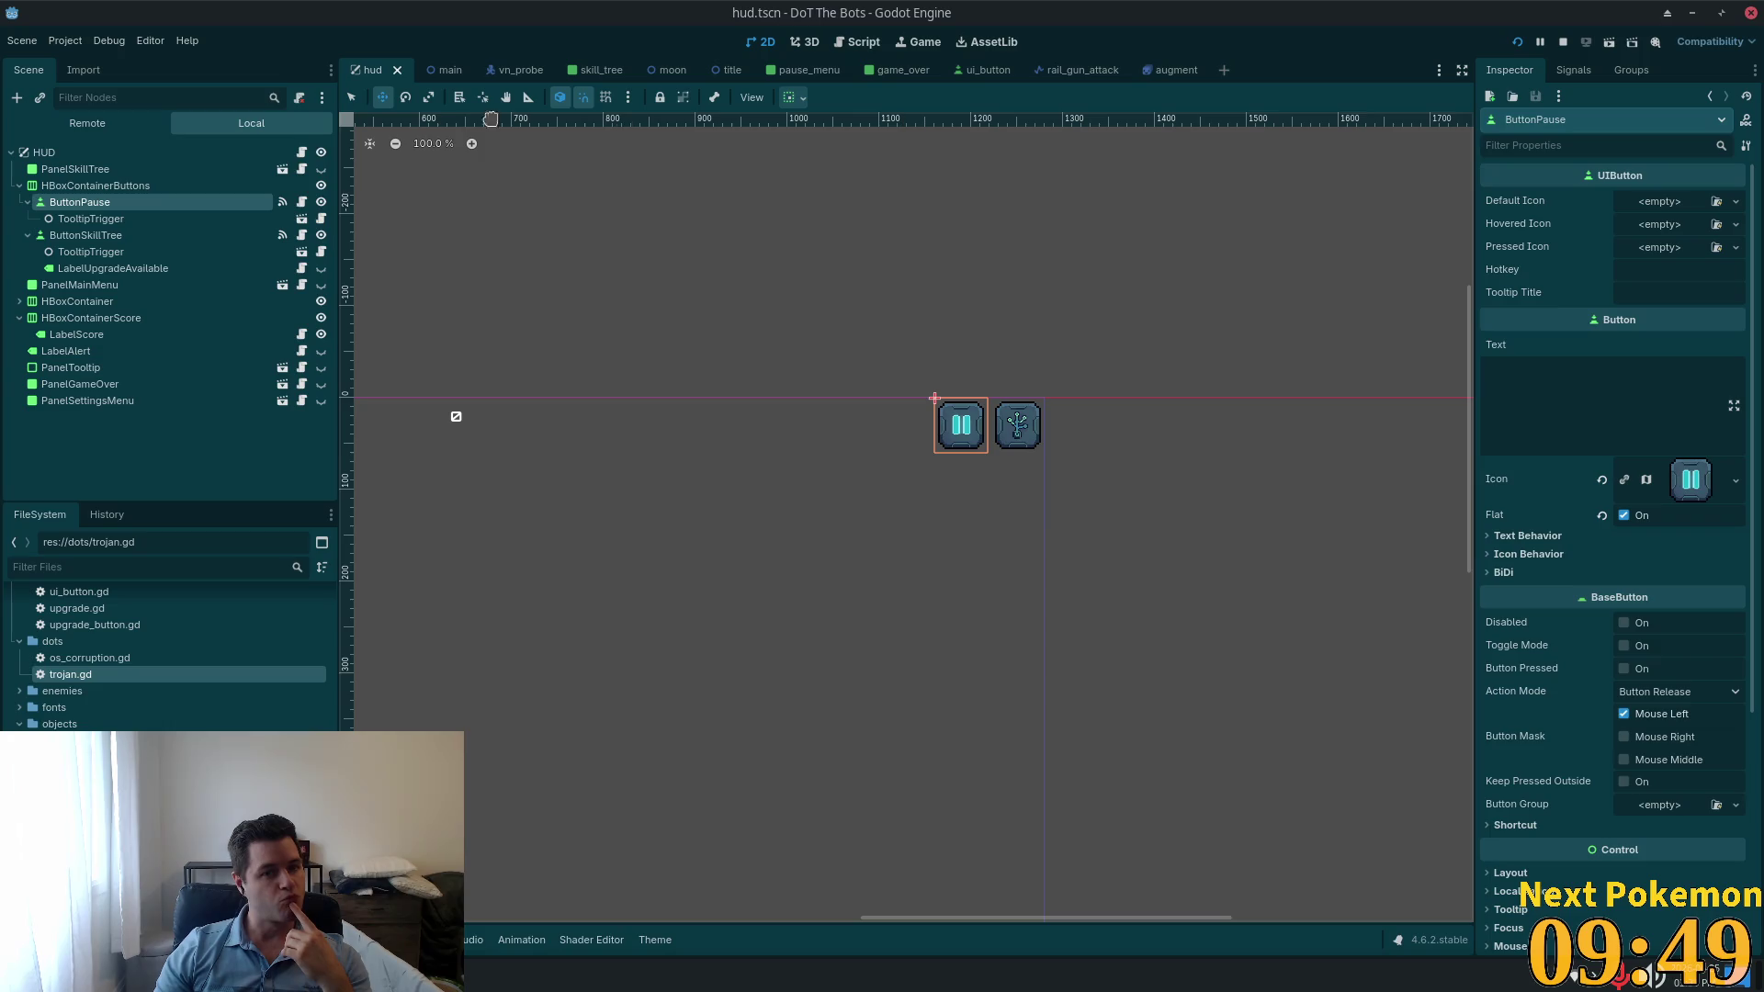
pyautogui.click(430, 70)
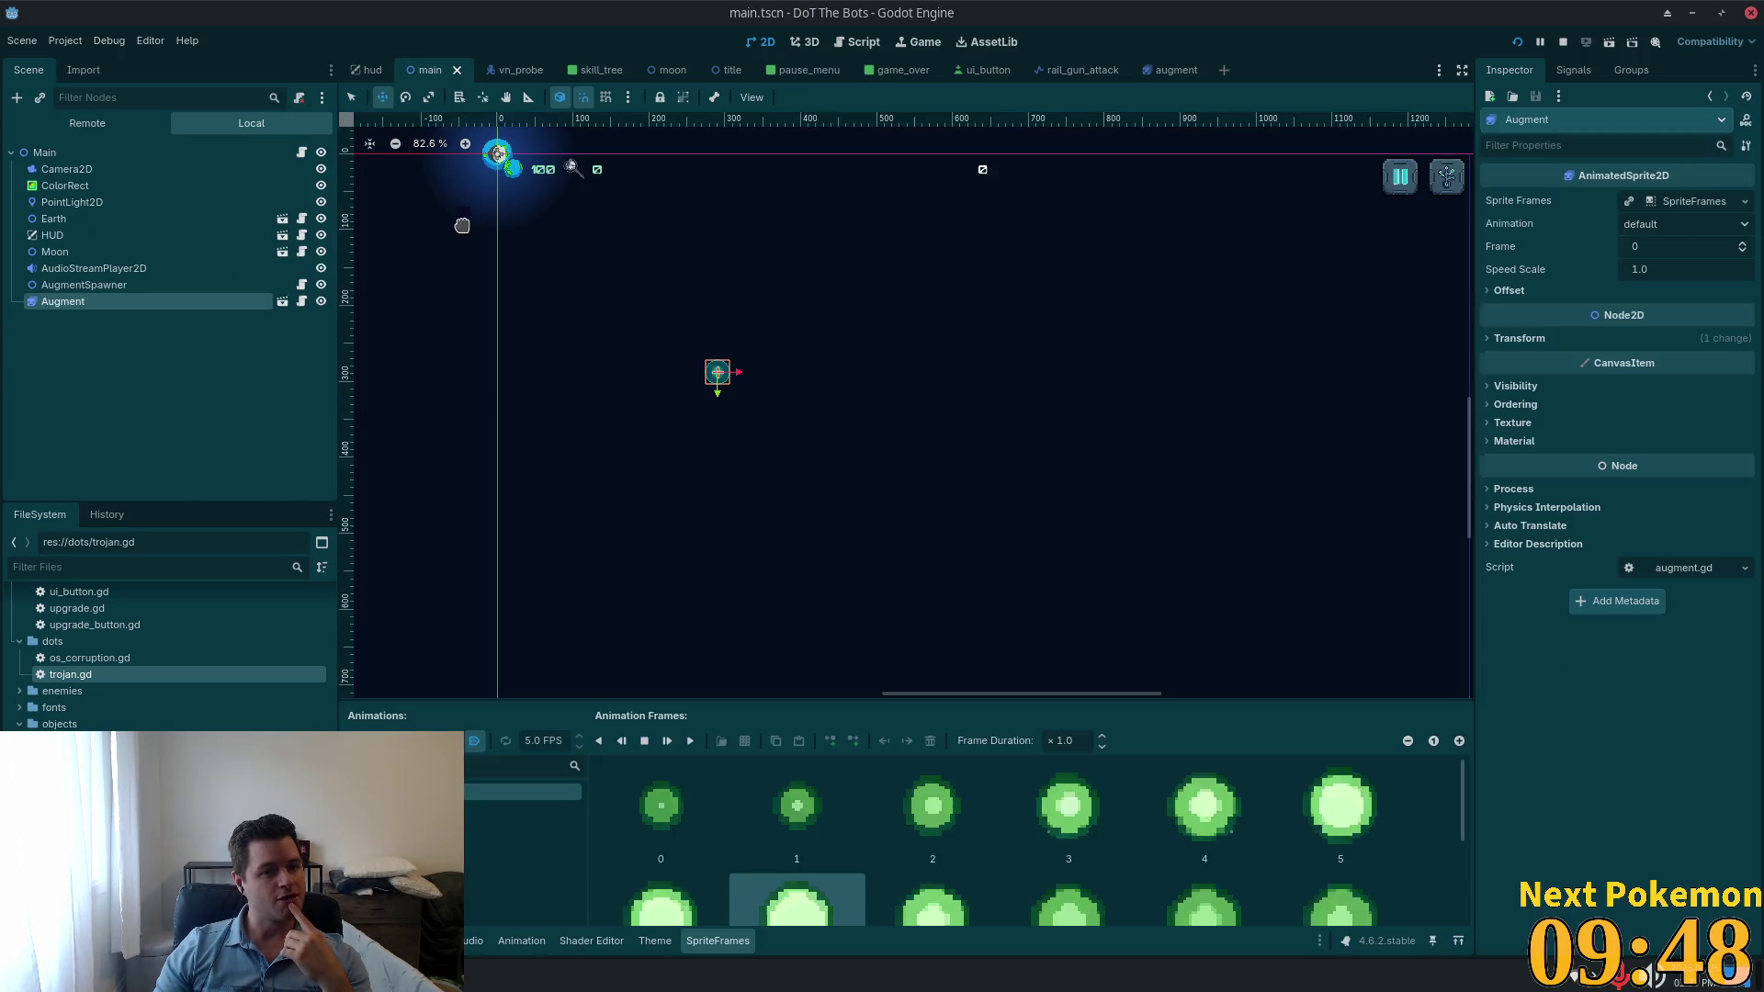
# Step: Move the AugmentSpawner and Augment orb up and left in the main scene, then save it
pyautogui.click(61, 287)
pyautogui.scroll(-5, 398, 386)
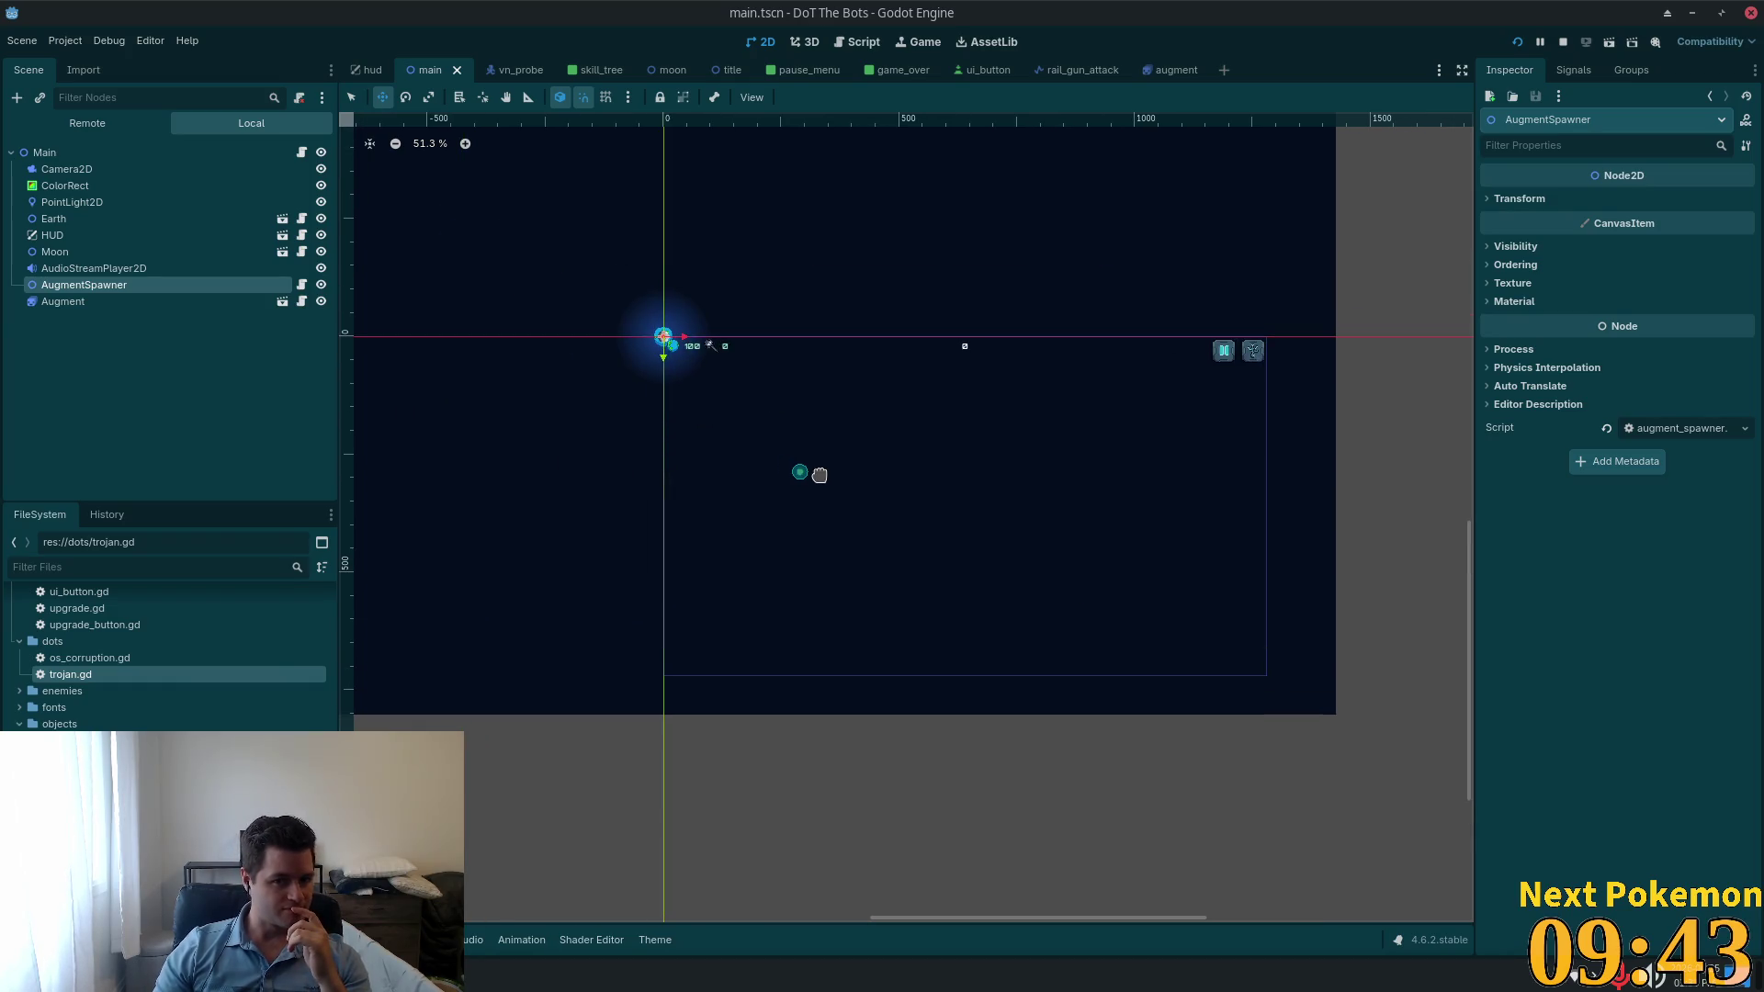
pyautogui.moveTo(500, 350); pyautogui.dragTo(642, 448)
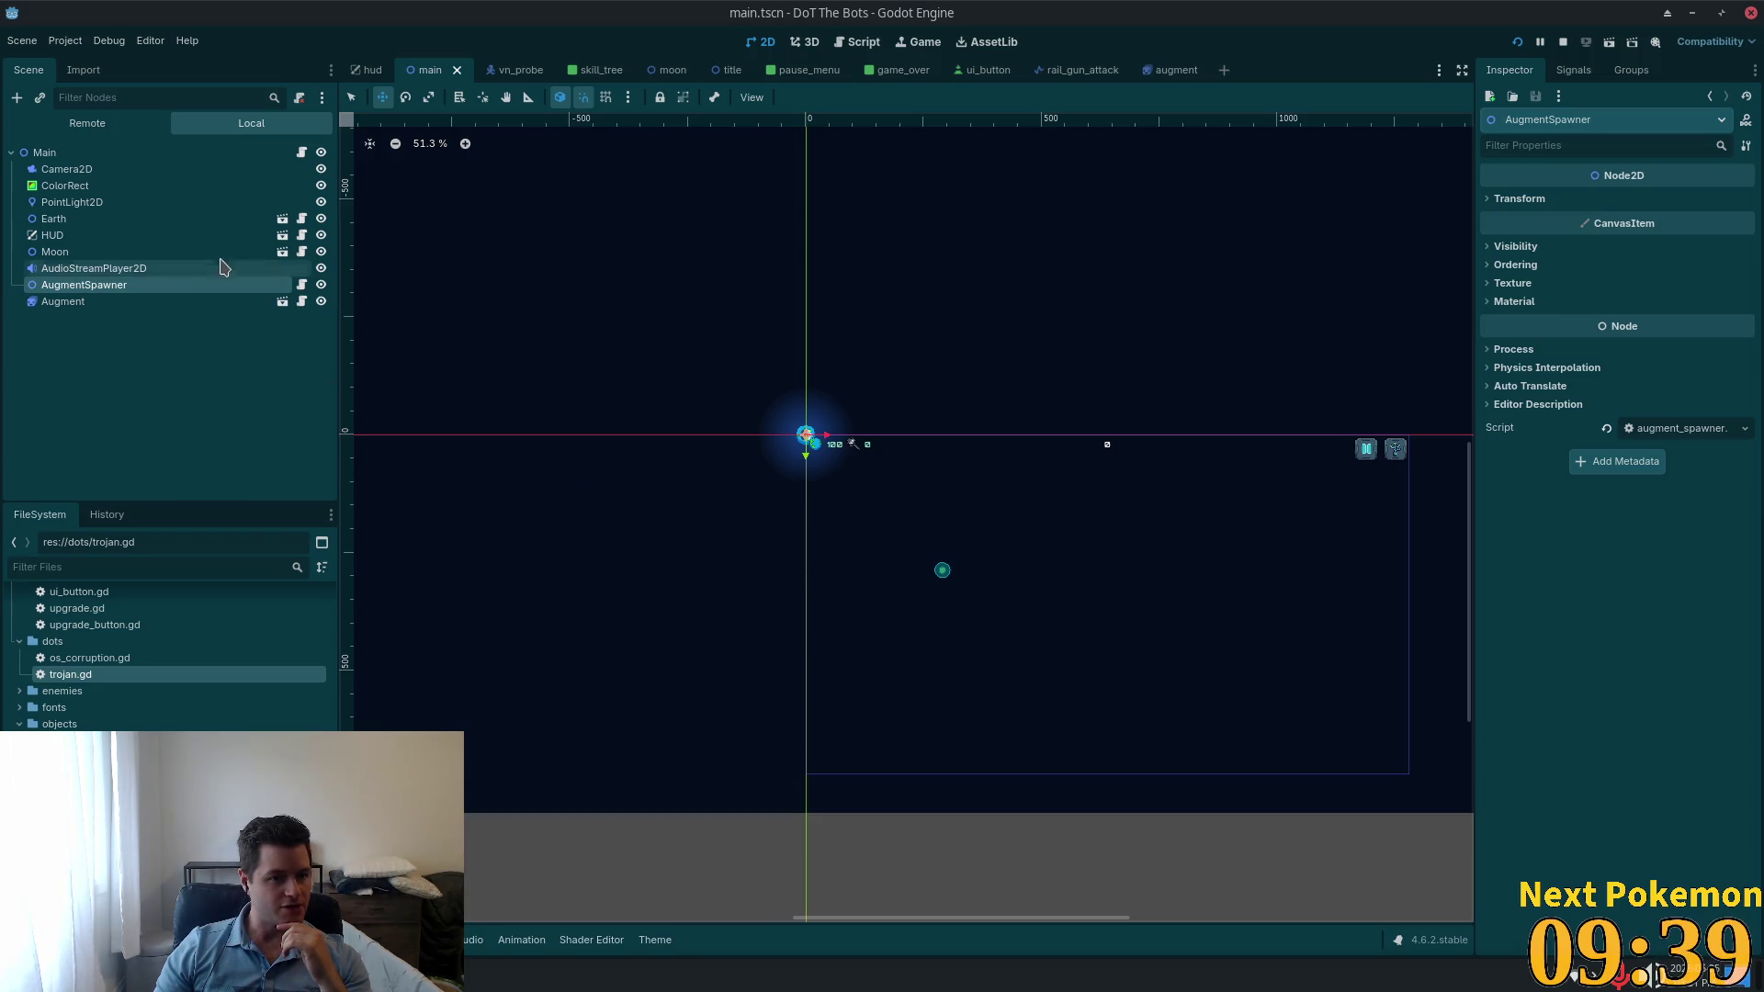
pyautogui.moveTo(949, 595); pyautogui.dragTo(709, 431)
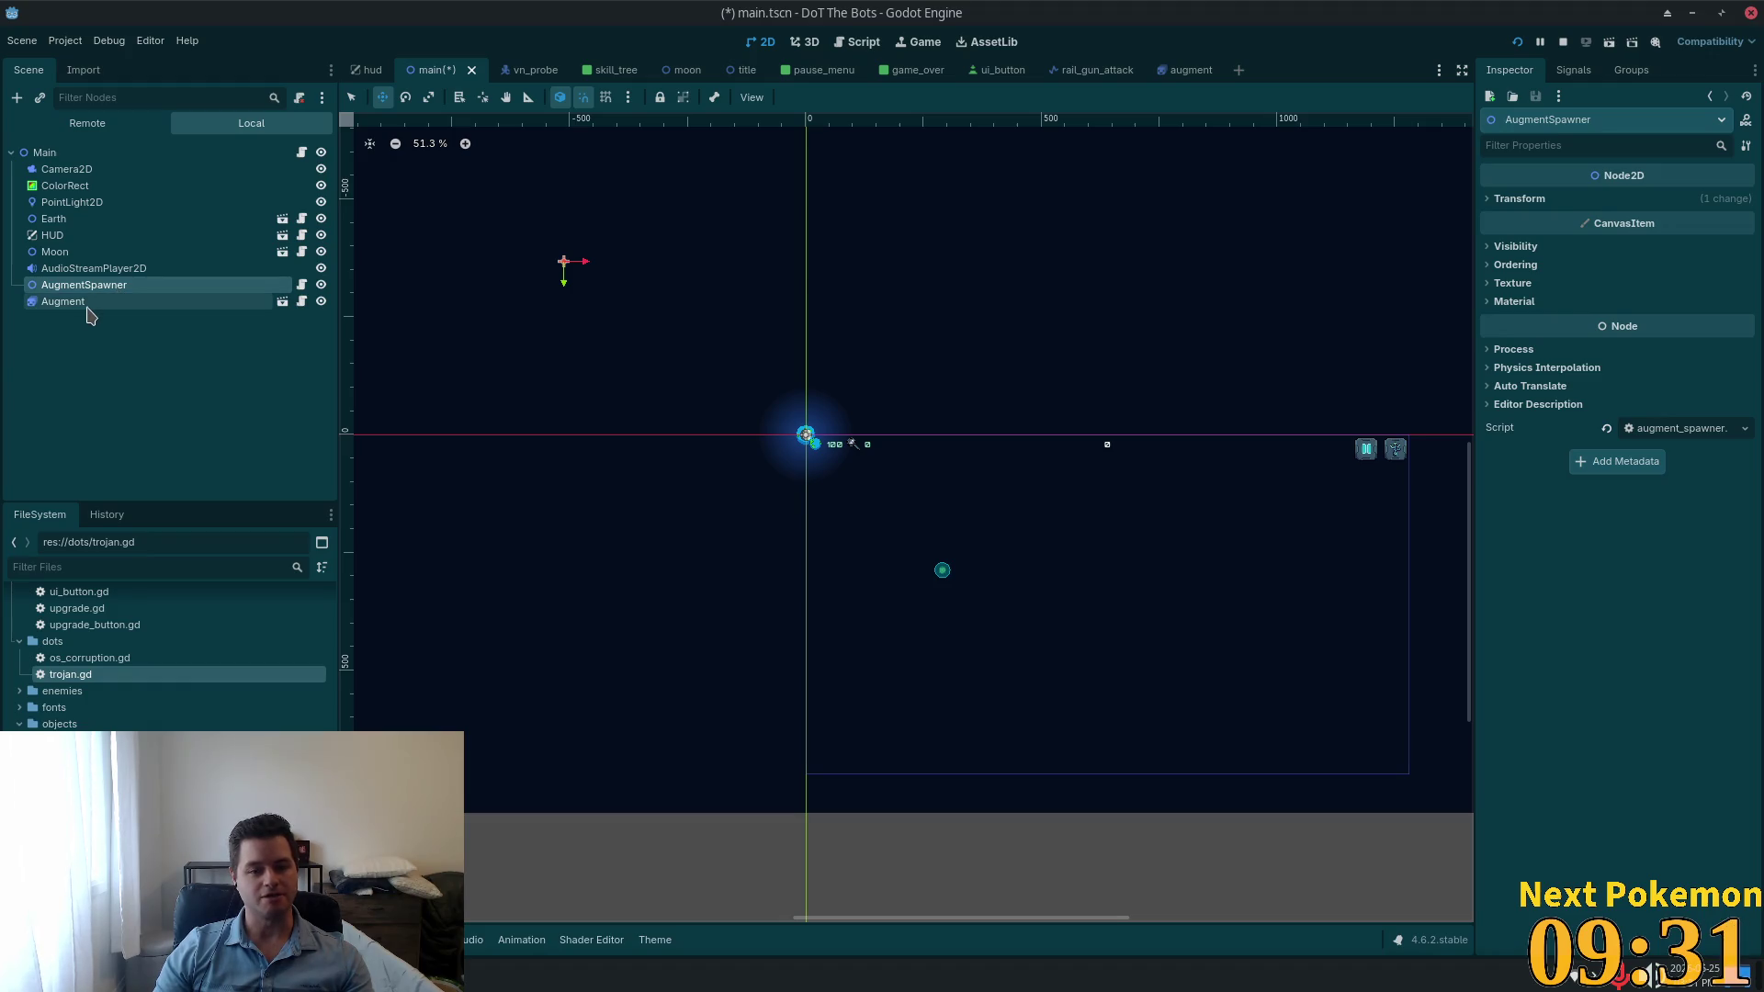
pyautogui.click(81, 301)
pyautogui.moveTo(816, 566); pyautogui.dragTo(496, 379)
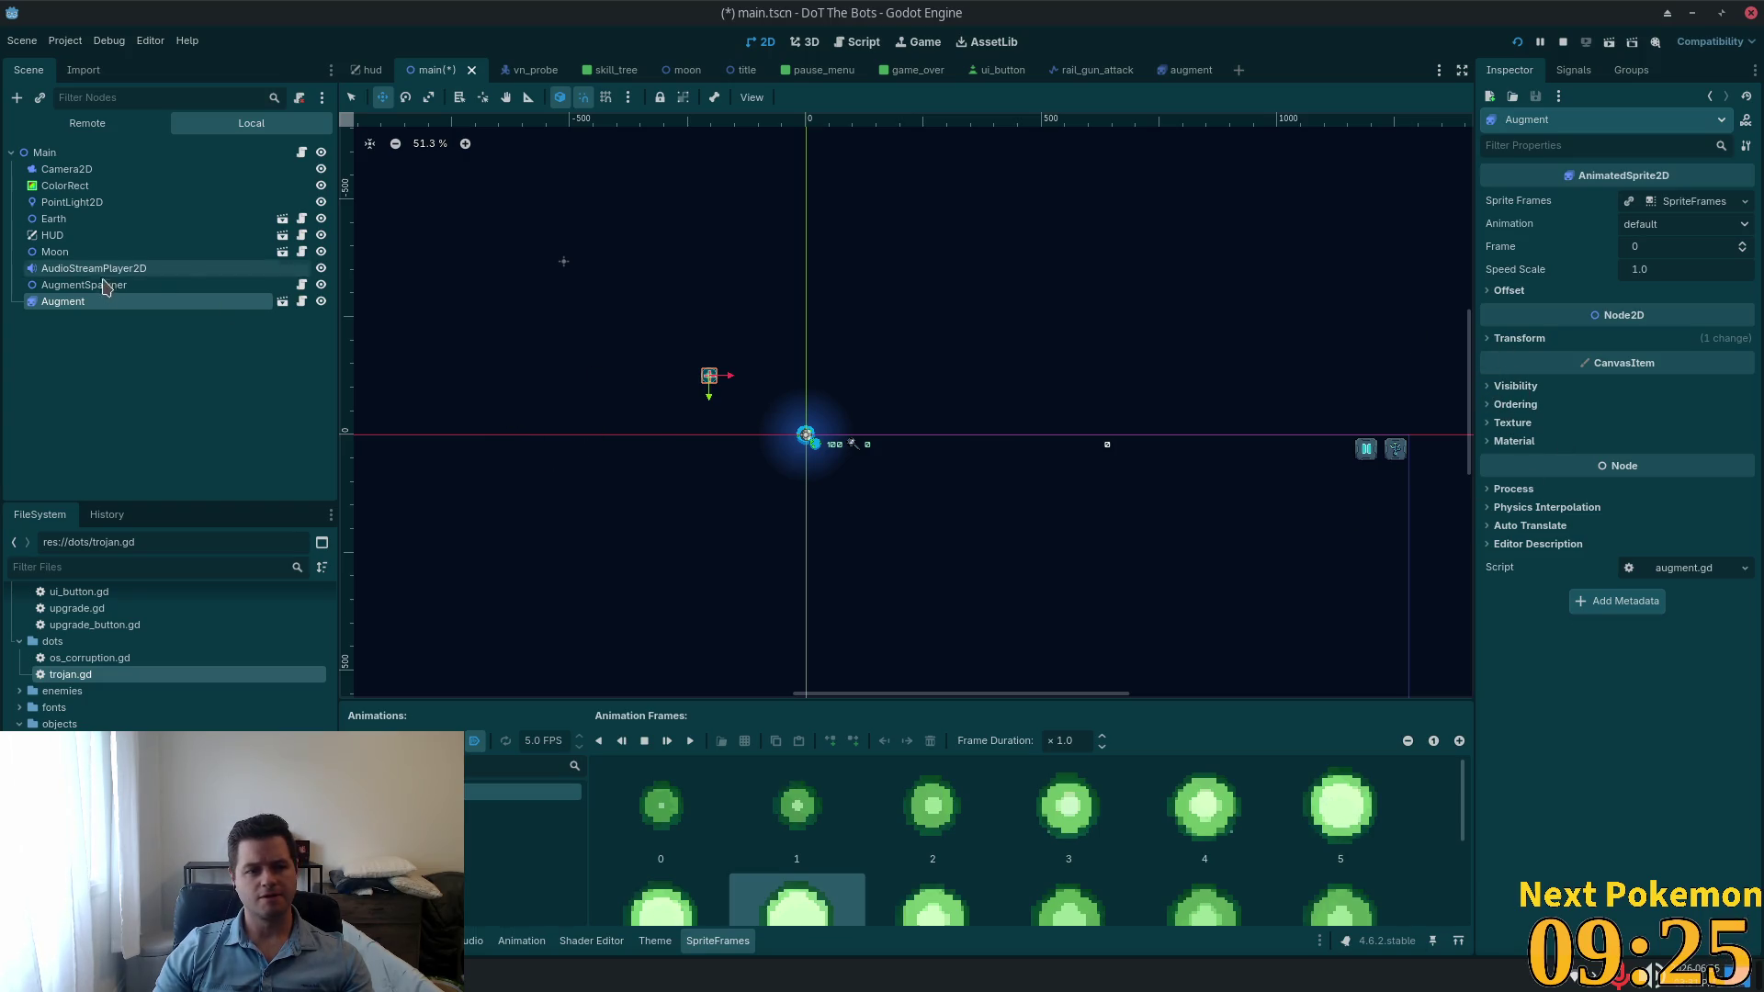
pyautogui.click(166, 268)
pyautogui.hotkey('ctrl', 's')
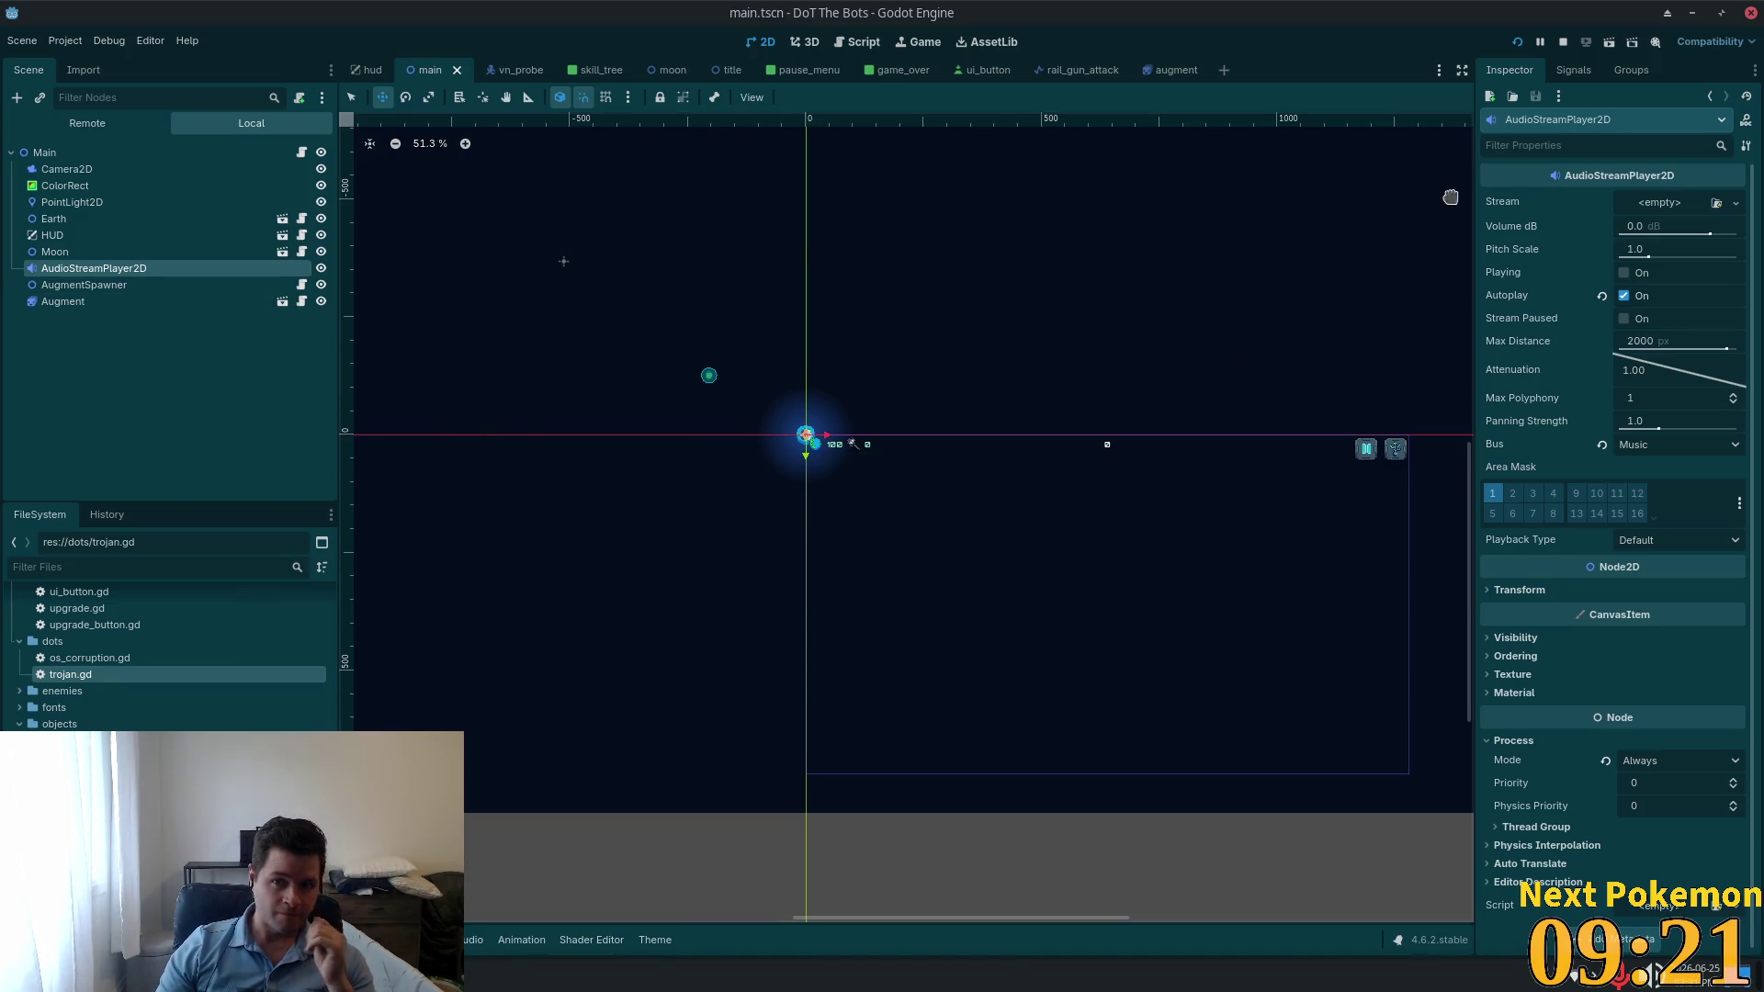
# Step: Step through the main scene's nodes, from AugmentSpawner up to Camera2D and ColorRect, ending on Augment
pyautogui.scroll(2, 785, 381)
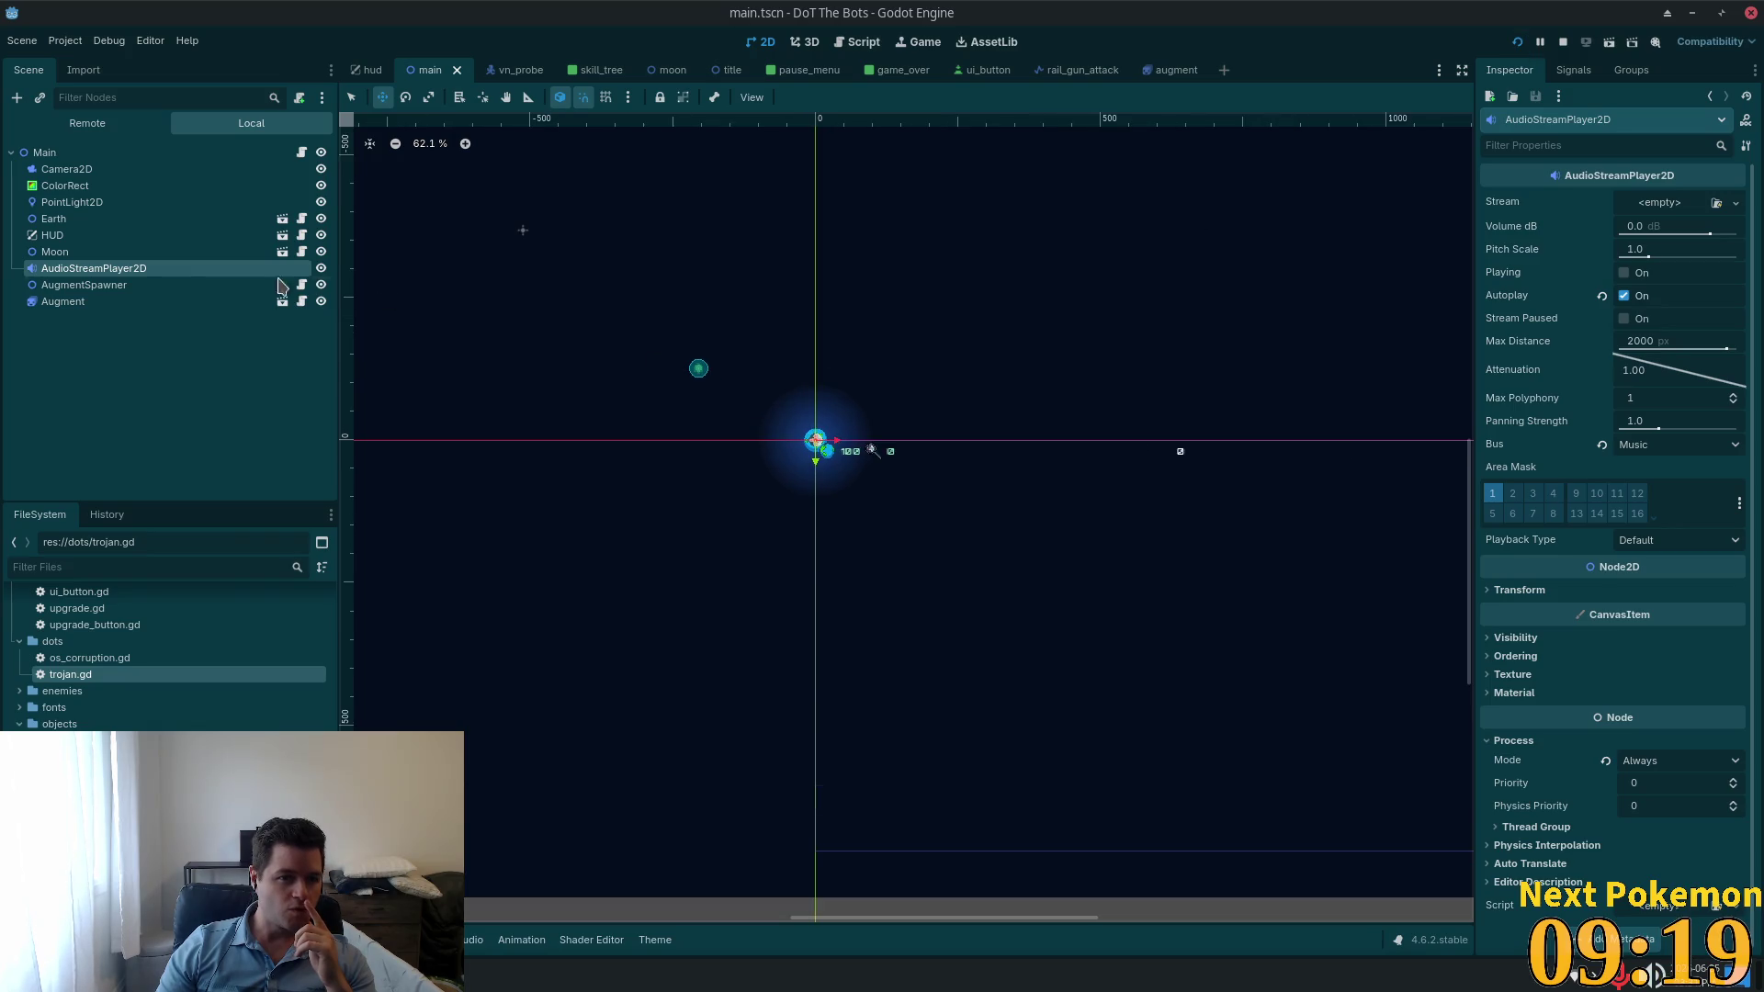
pyautogui.click(59, 286)
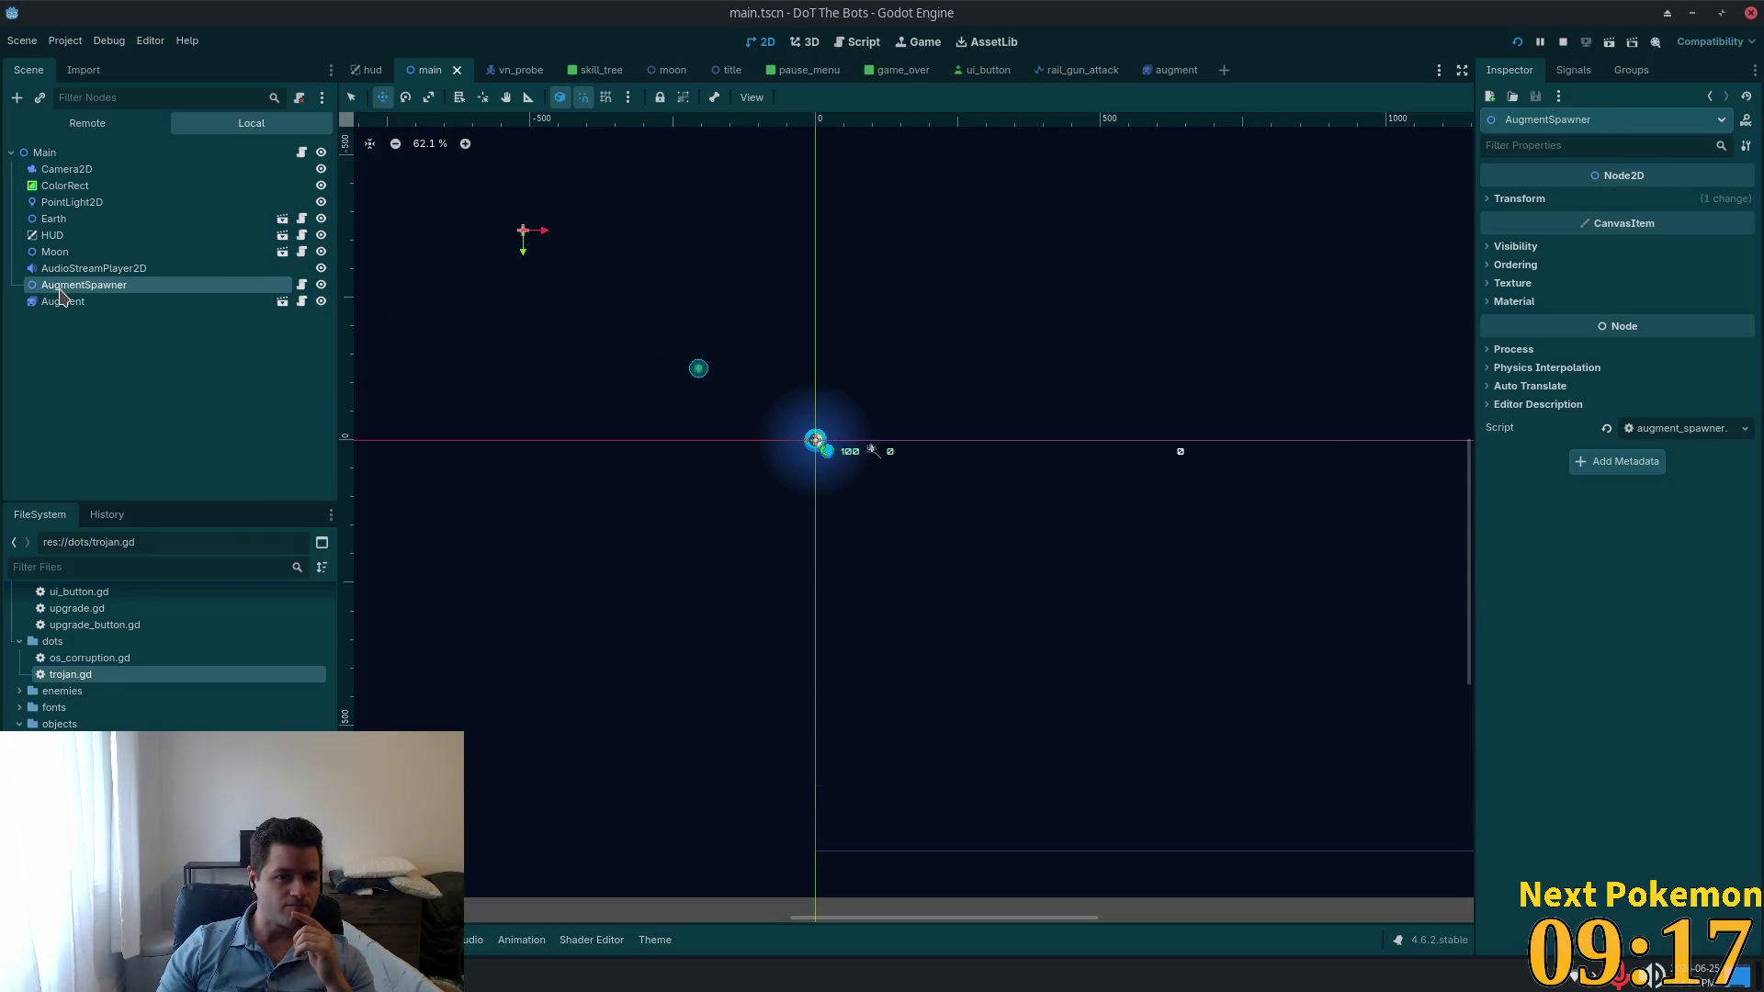
pyautogui.click(64, 269)
pyautogui.click(60, 253)
pyautogui.click(59, 221)
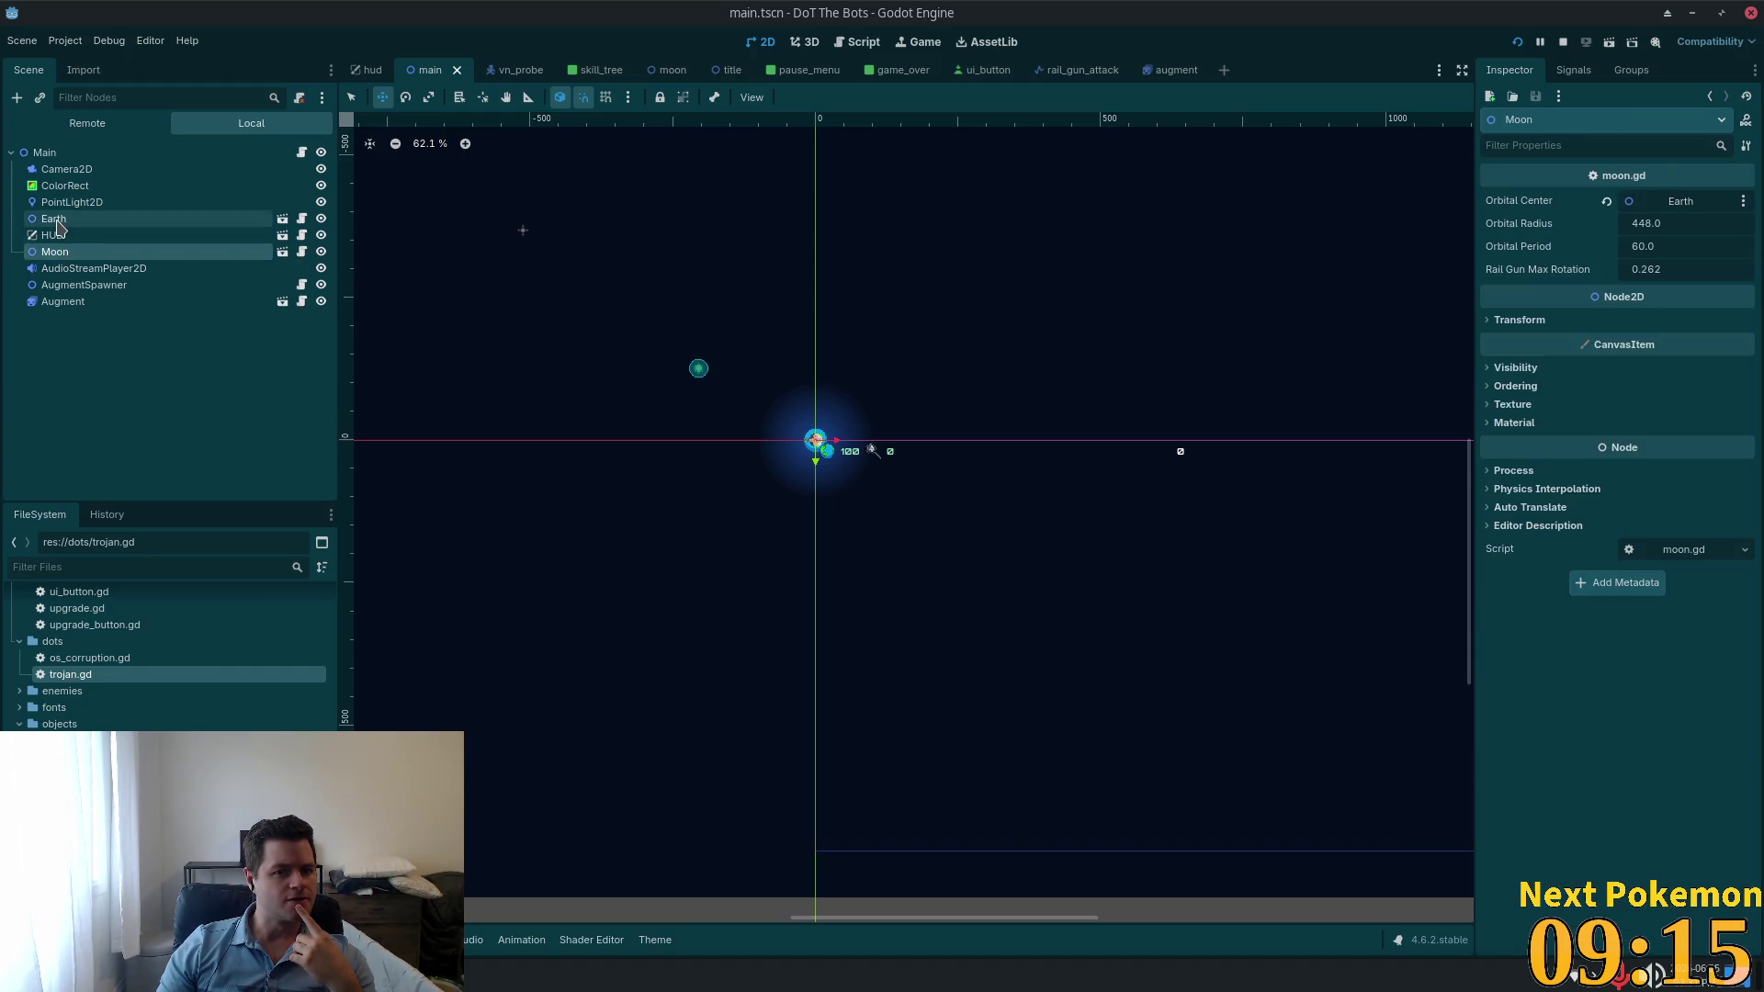
pyautogui.click(60, 203)
pyautogui.click(65, 186)
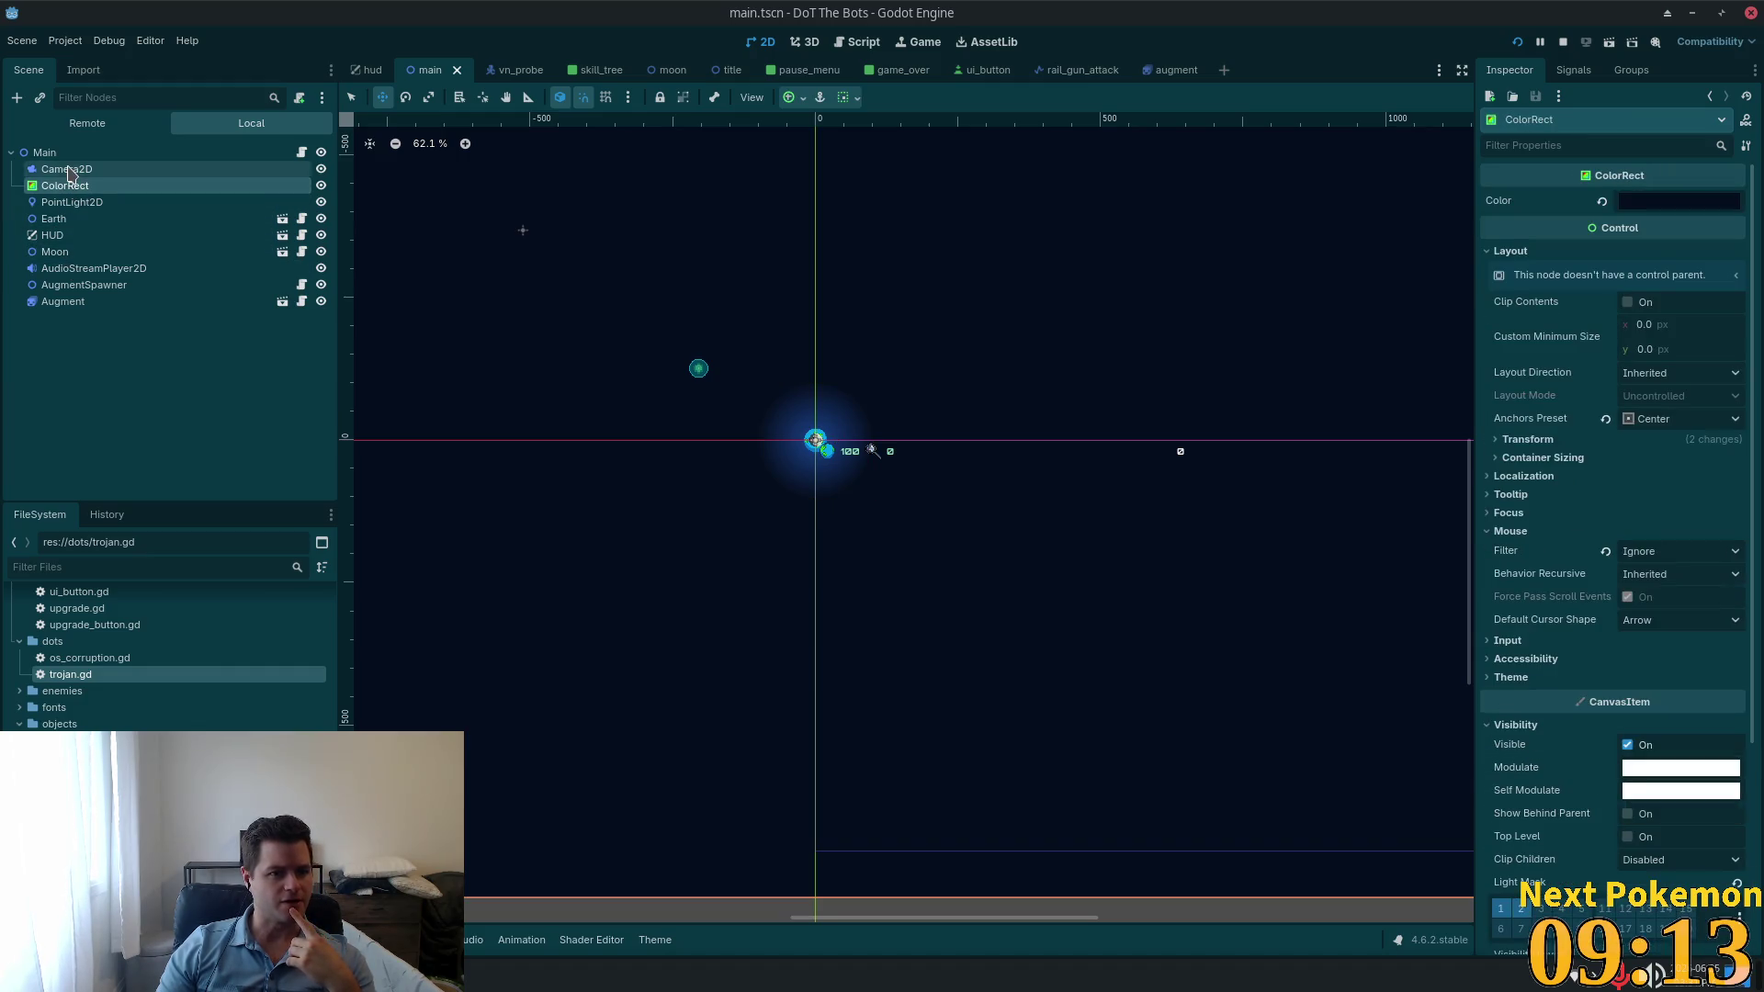
pyautogui.click(67, 171)
pyautogui.click(67, 184)
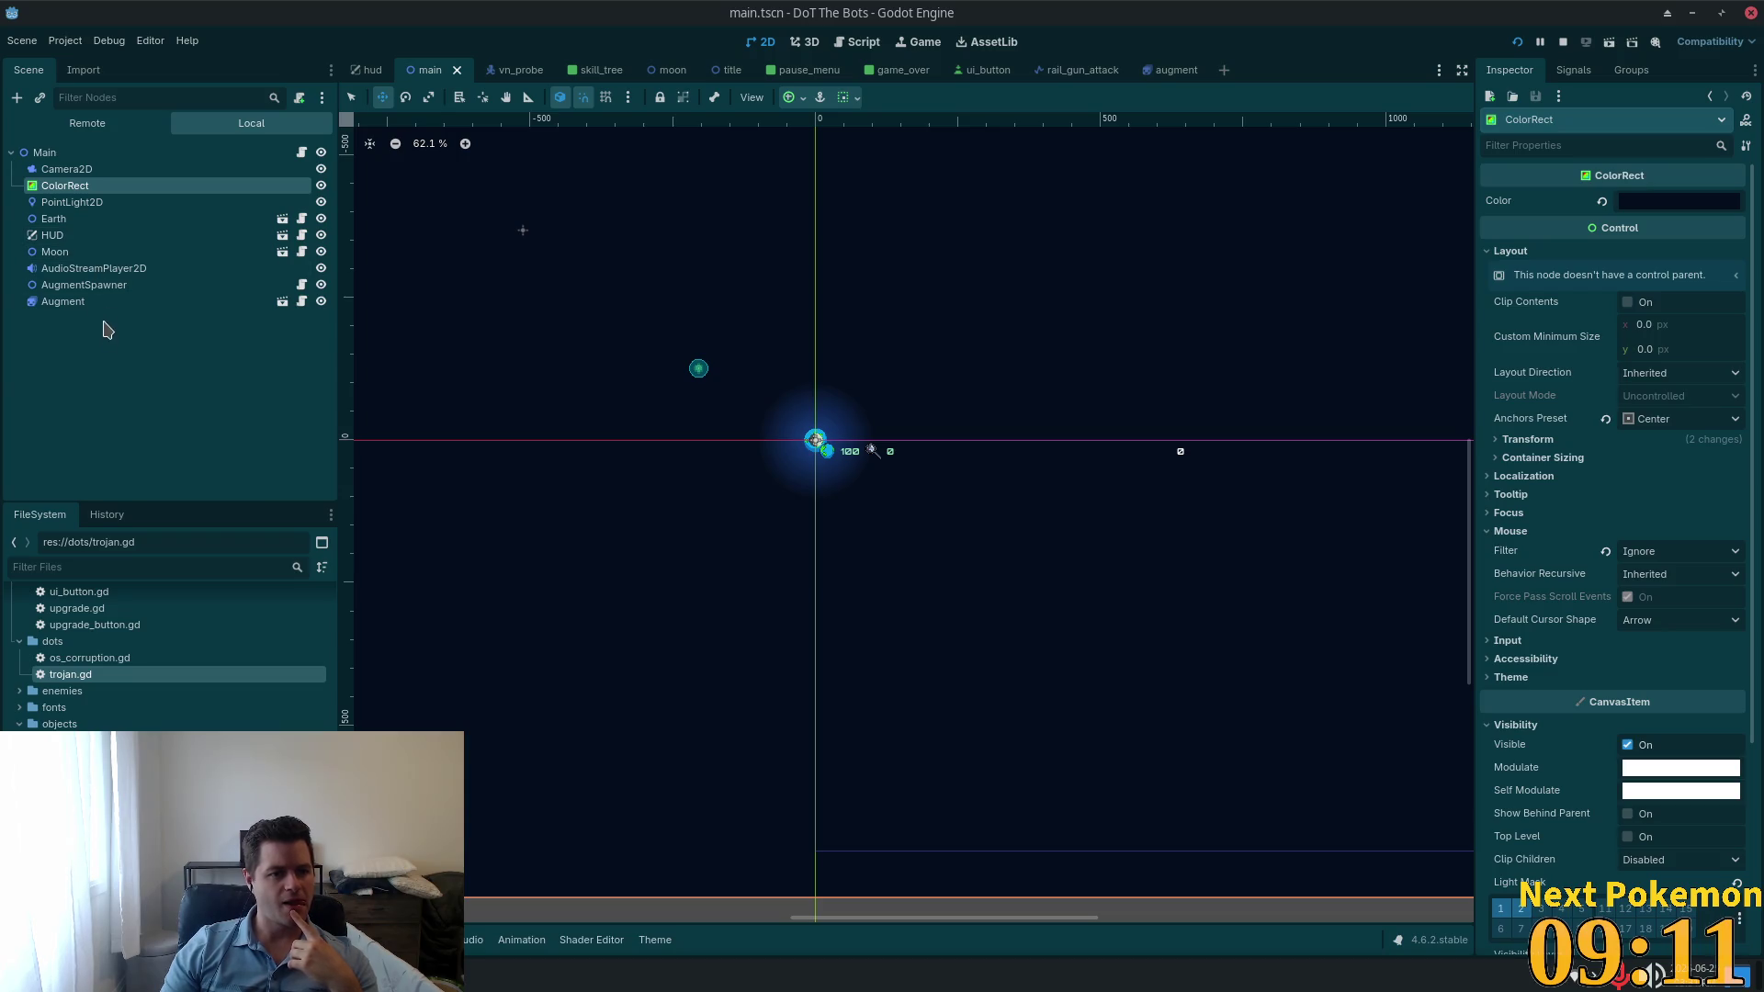
pyautogui.click(62, 301)
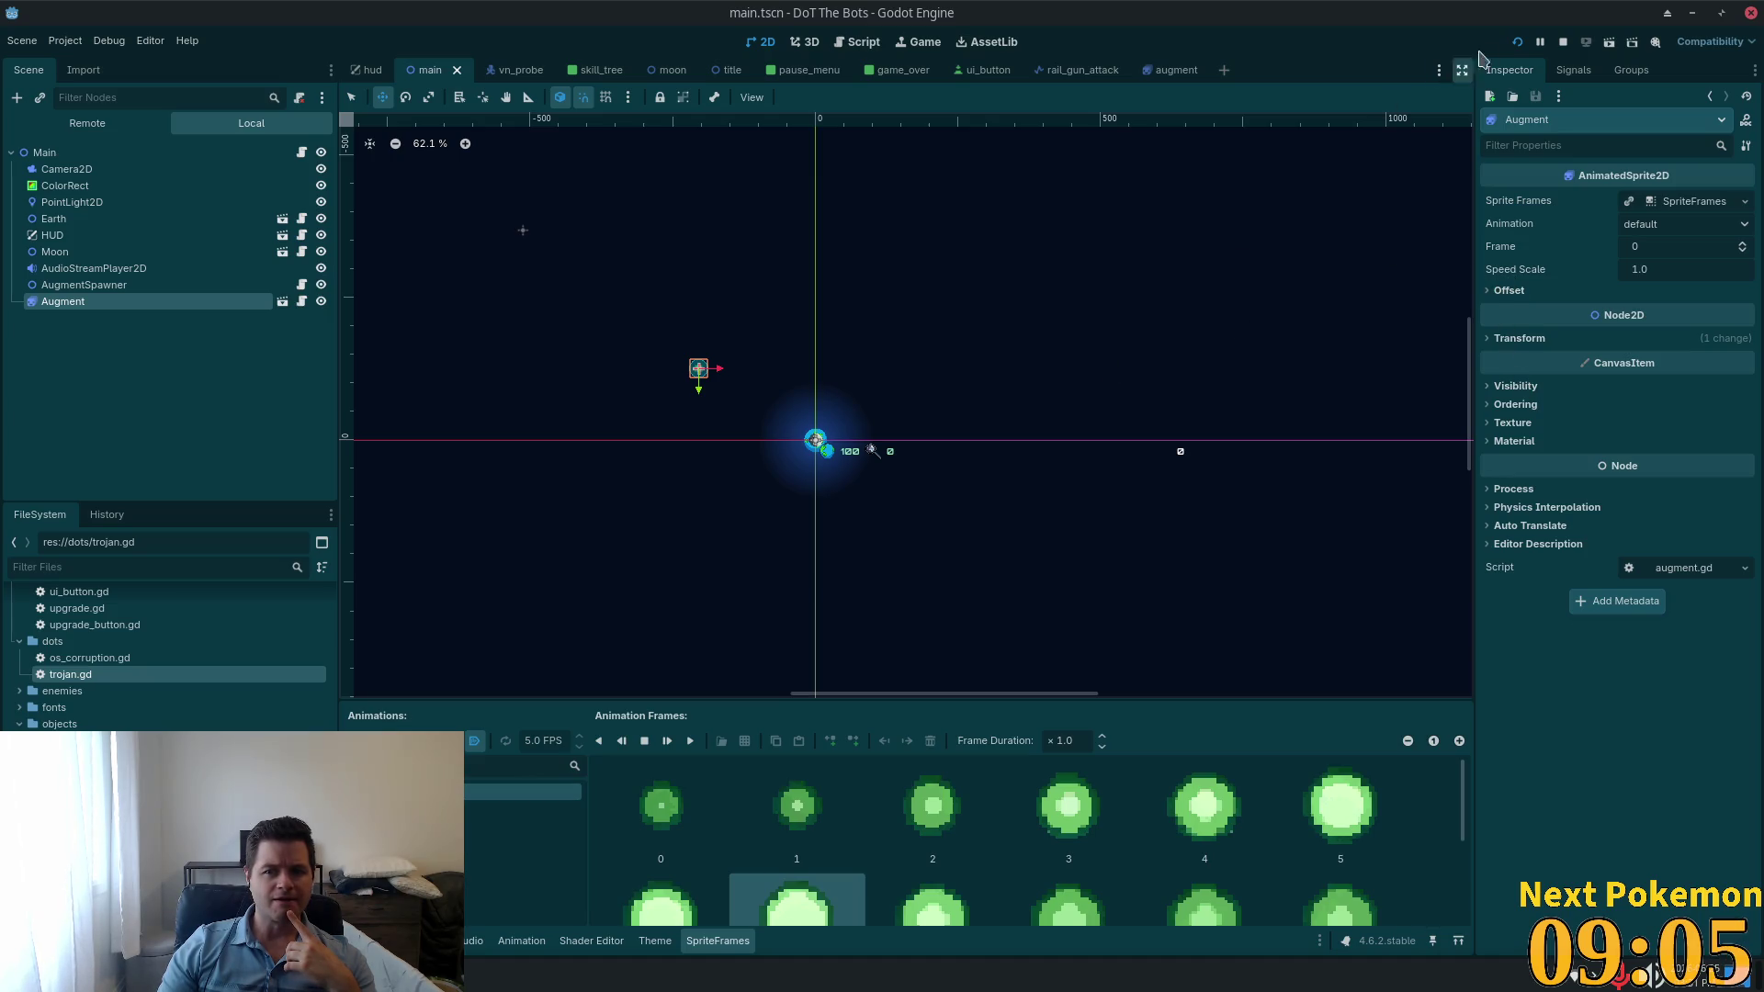
# Step: Test-run the game, start play from the title menu, then stop it
pyautogui.click(1516, 42)
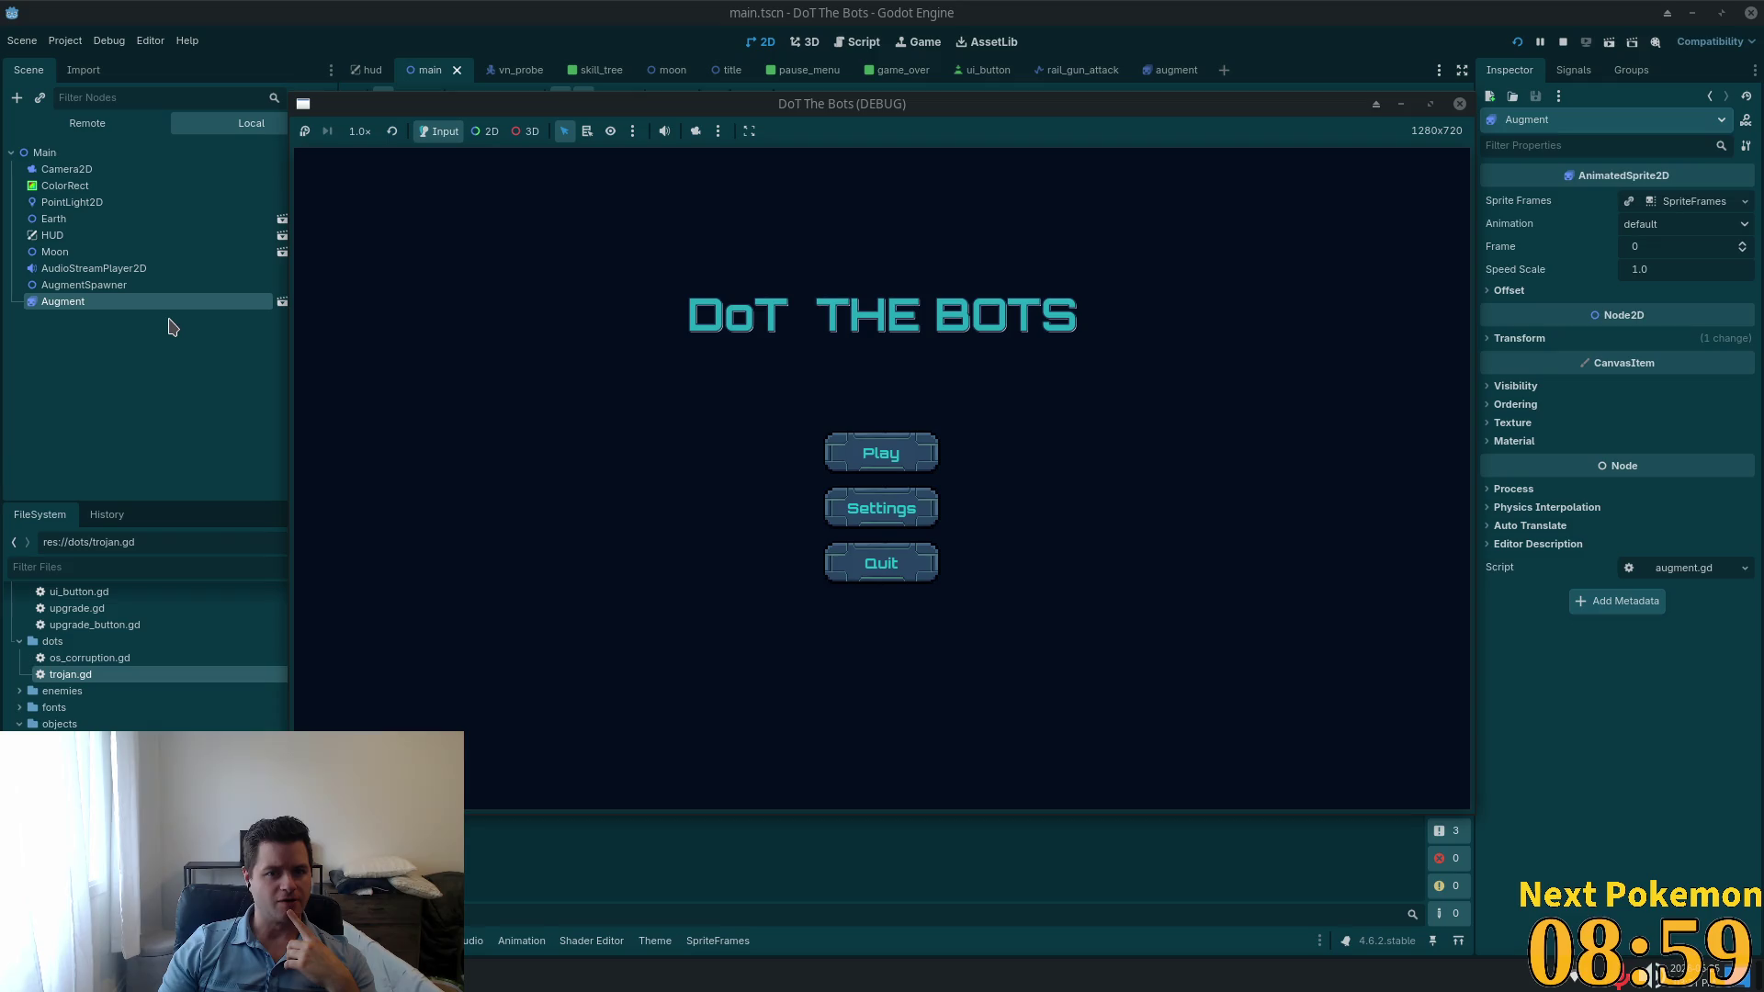
pyautogui.click(859, 450)
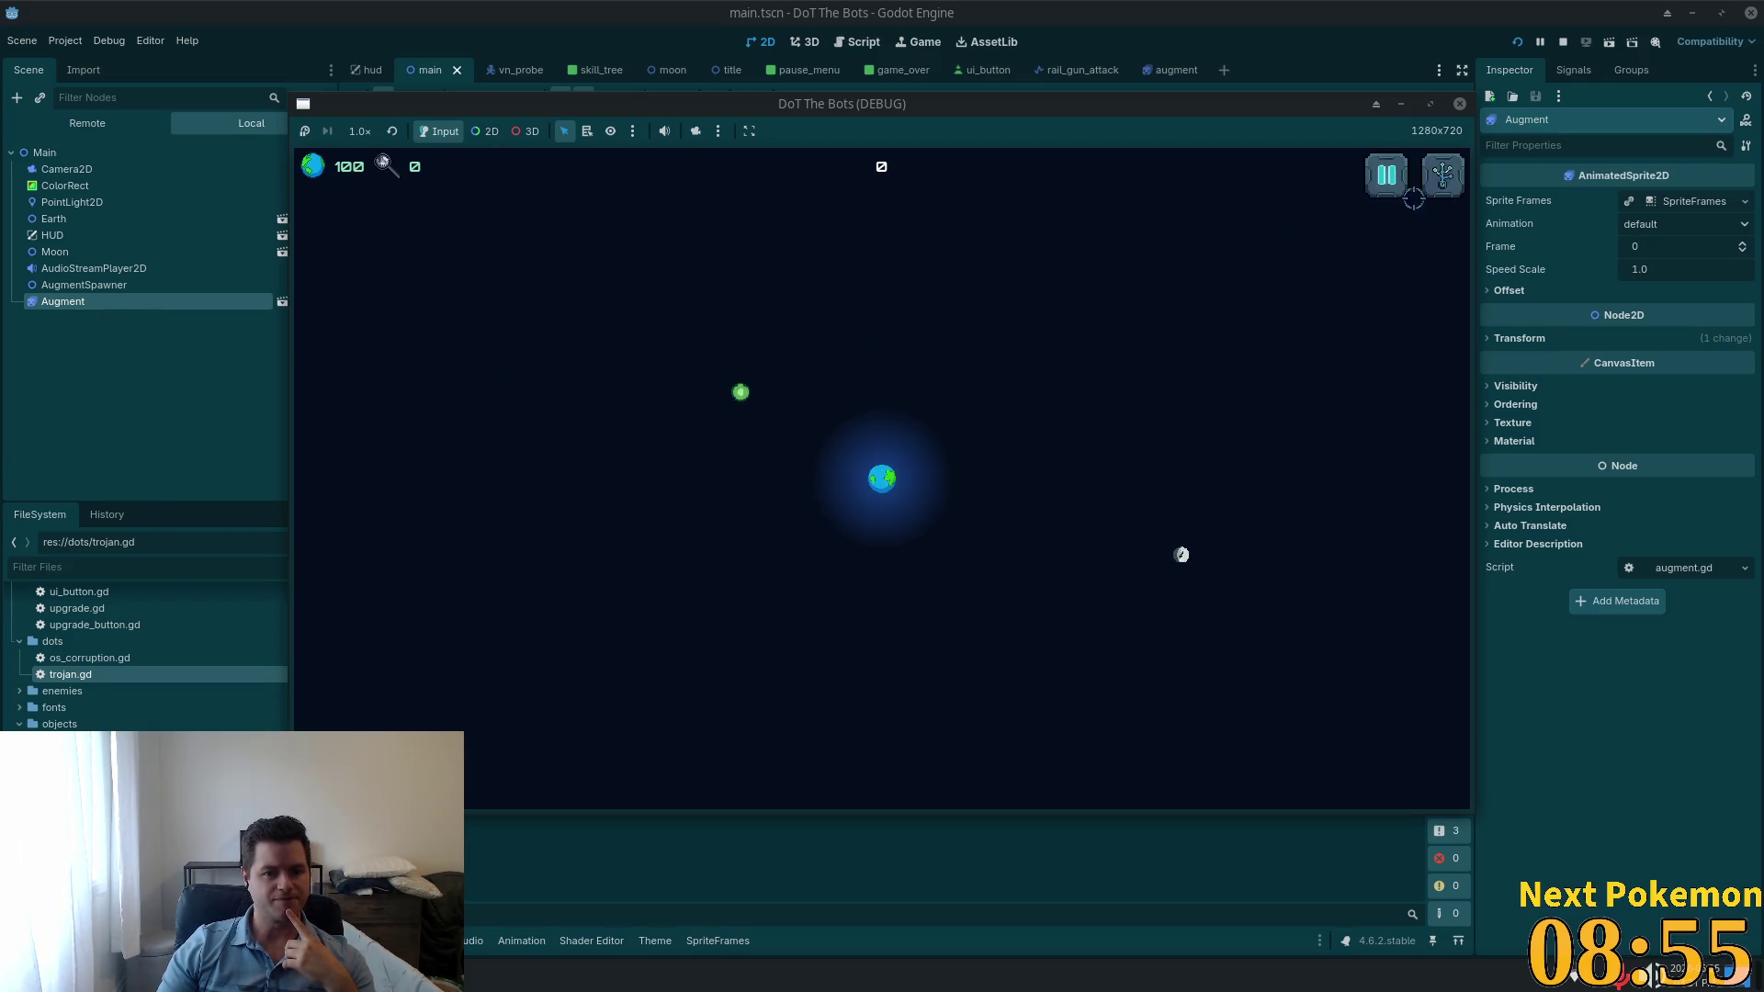
pyautogui.click(1460, 106)
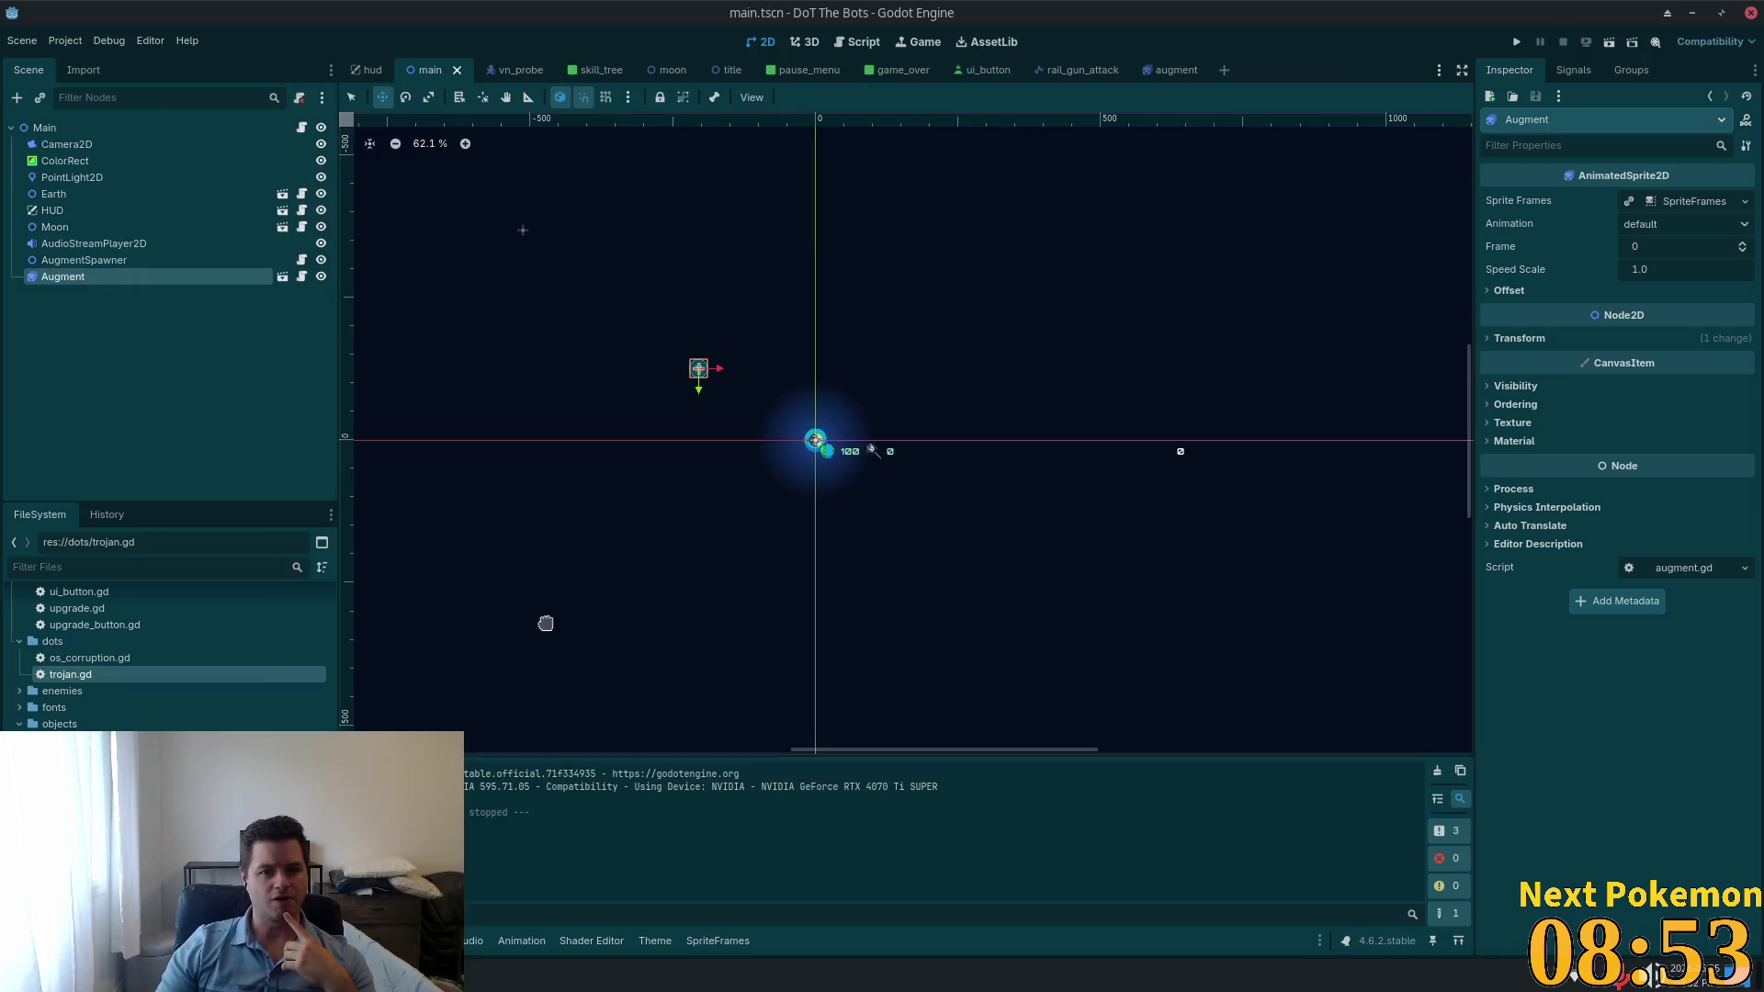
# Step: Reselect the Augment node and switch back to the augment scene
pyautogui.click(78, 260)
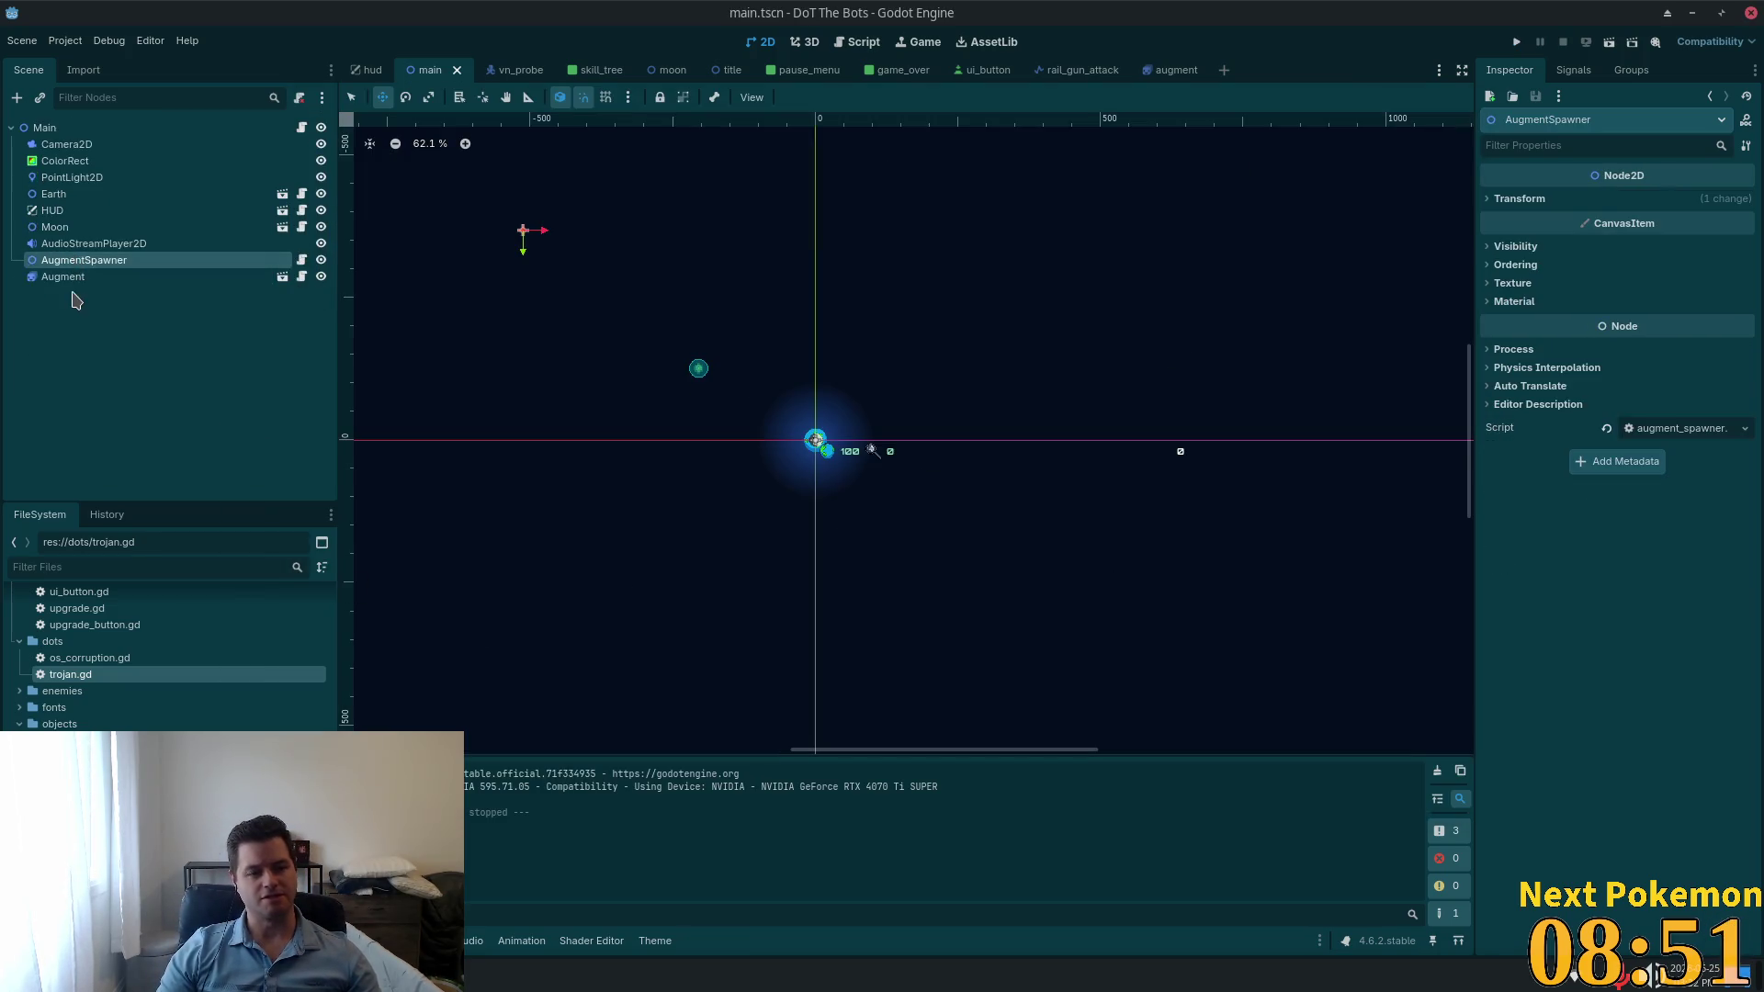
pyautogui.click(74, 277)
pyautogui.click(1162, 71)
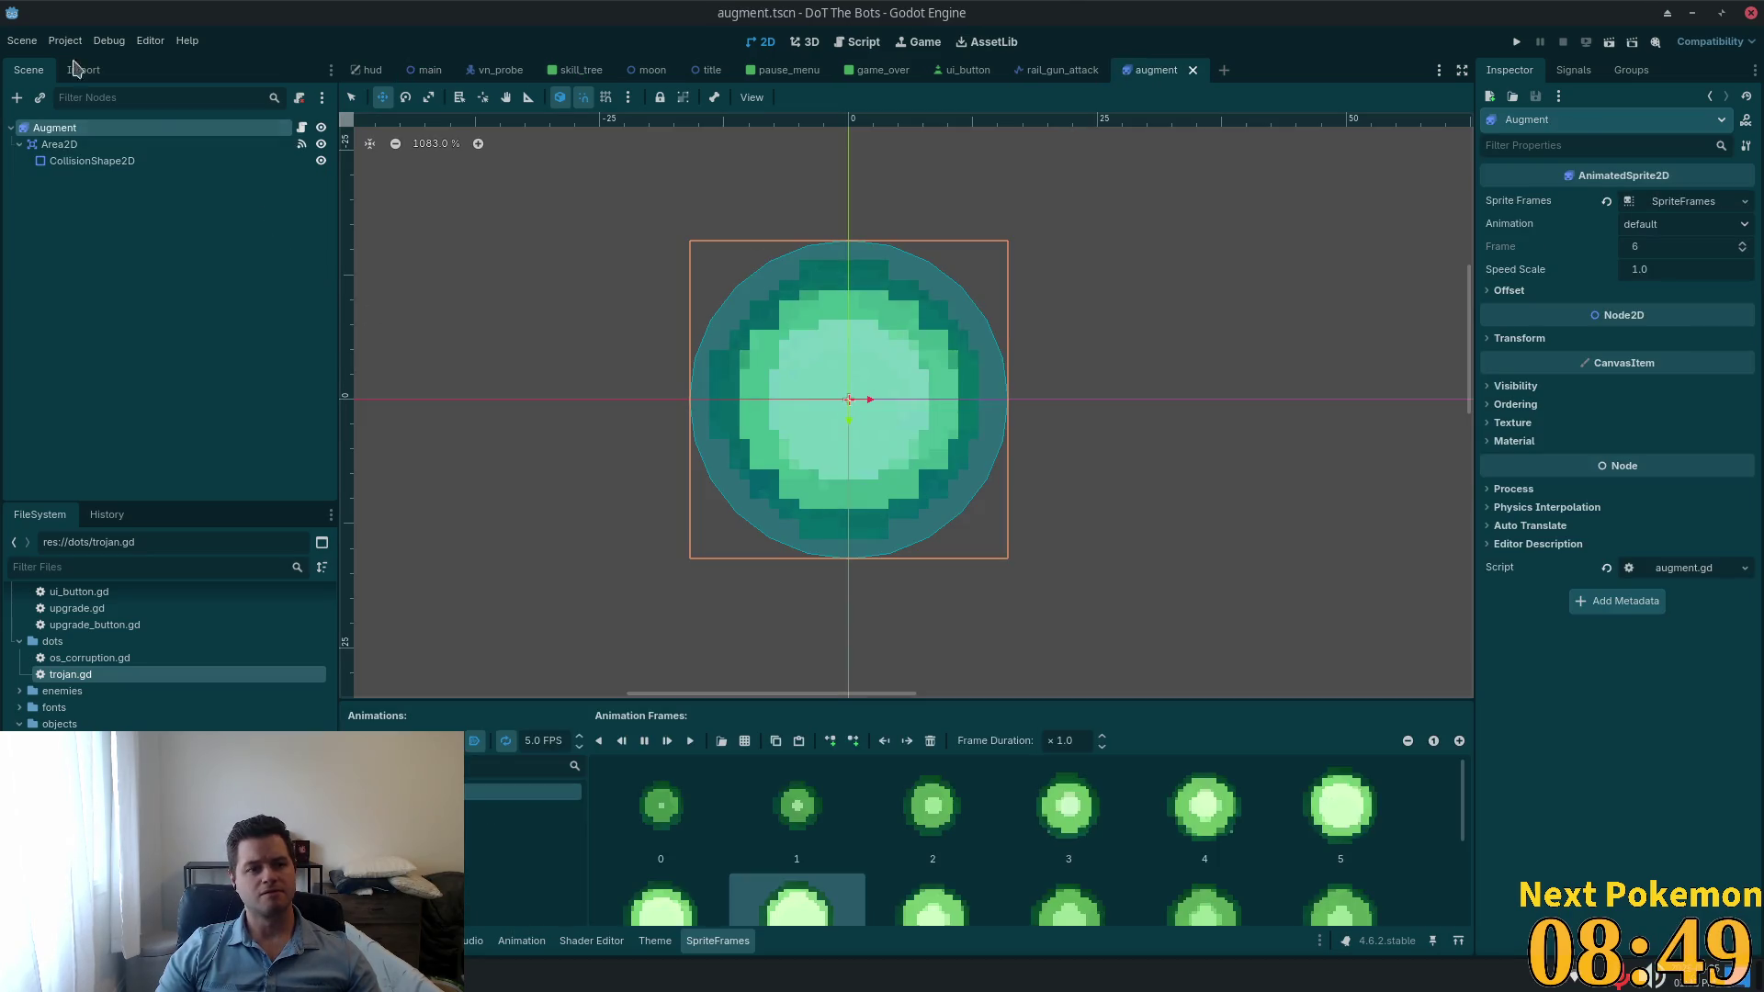
# Step: Add a new Node2D to the augment scene, found by searching 'node'
pyautogui.rightClick(60, 129)
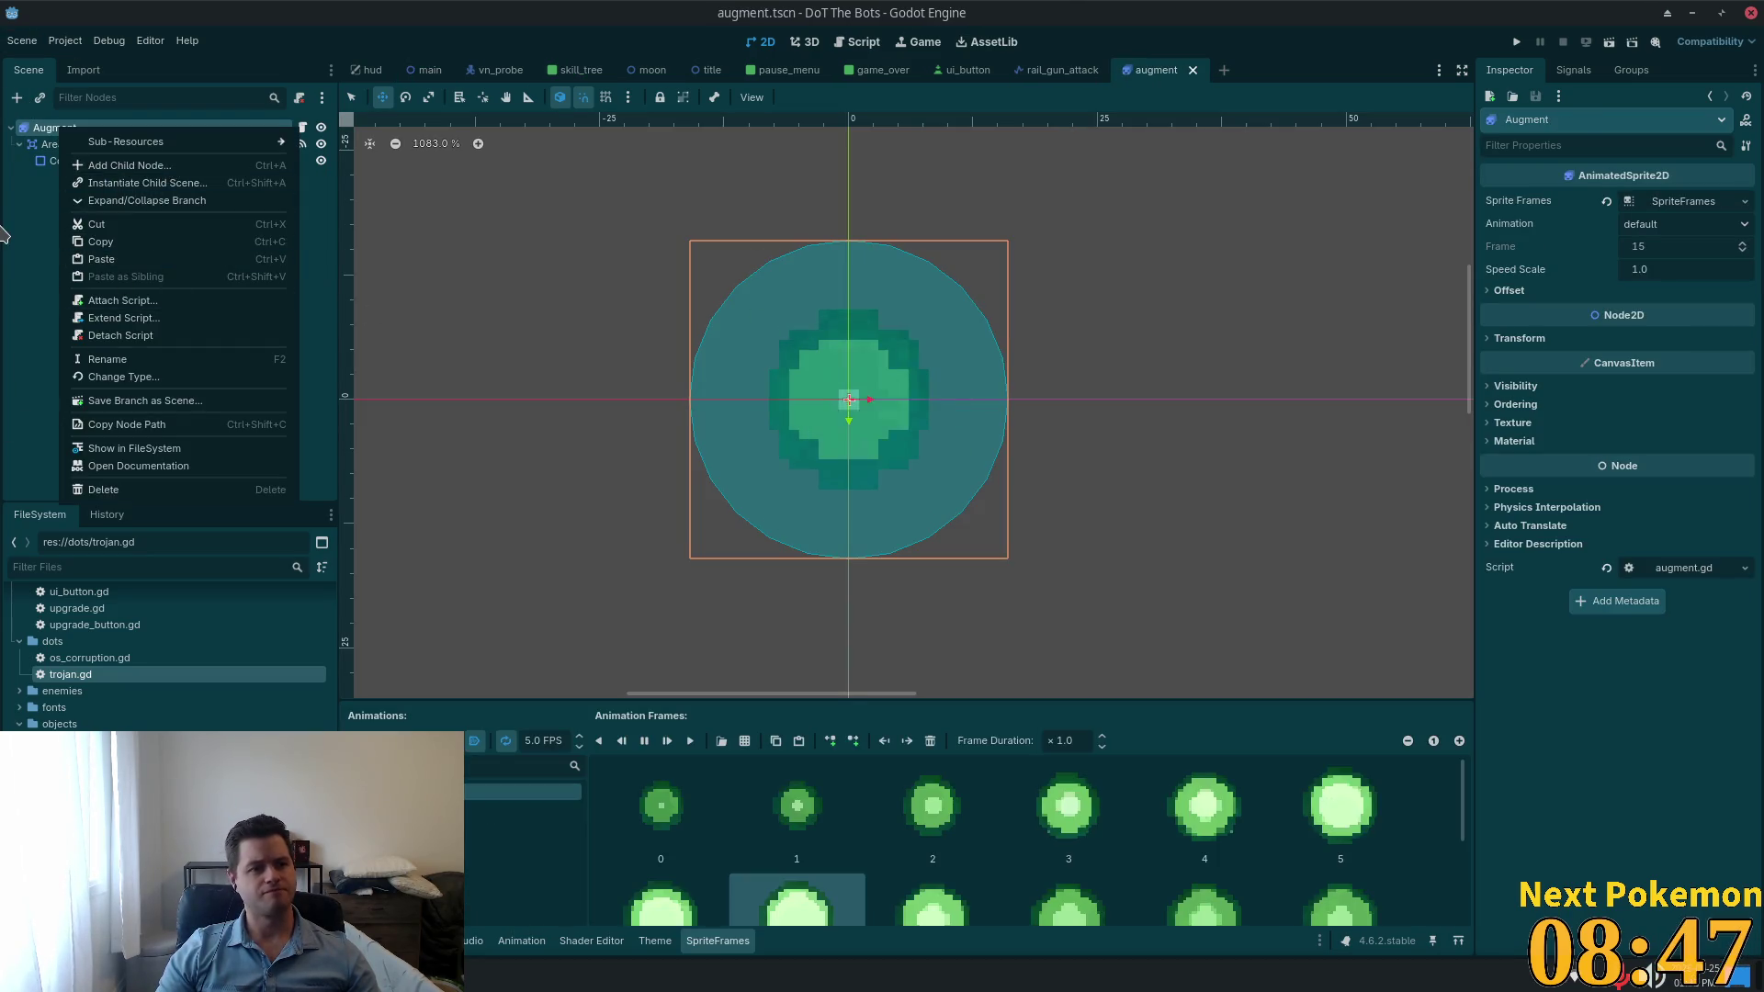
pyautogui.press('Escape')
pyautogui.hotkey('ctrl', 'a')
pyautogui.write('node')
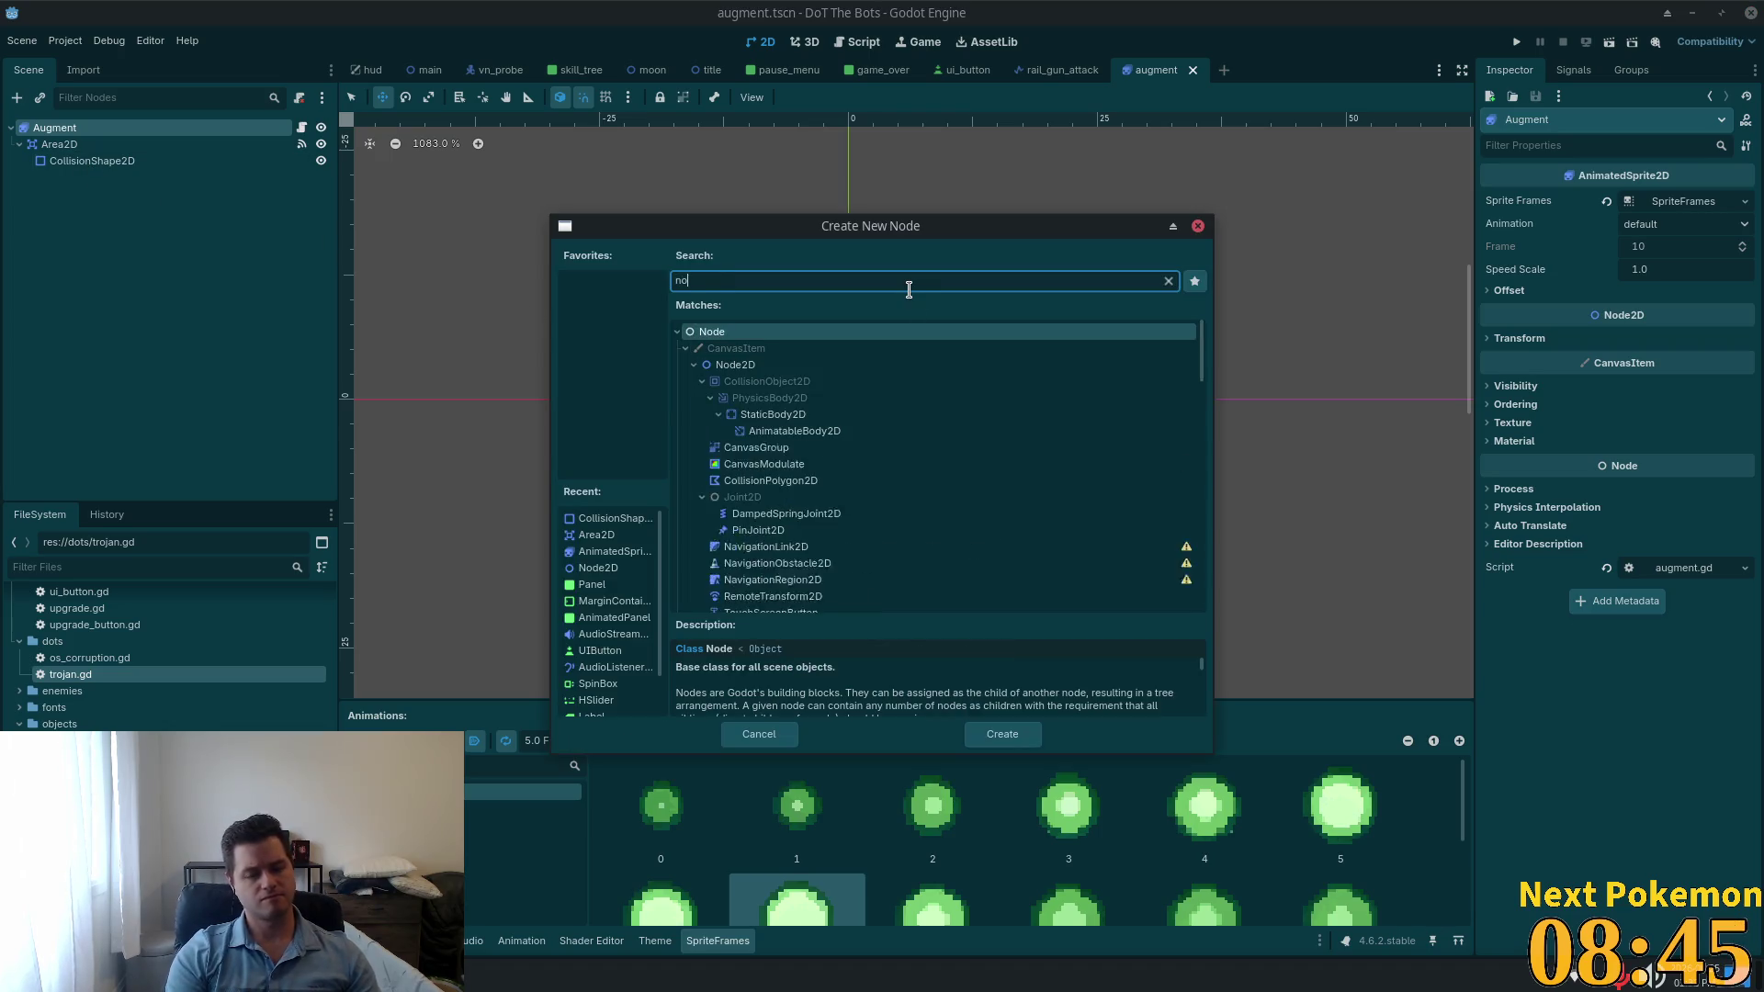
pyautogui.press('Down')
pyautogui.press('Return')
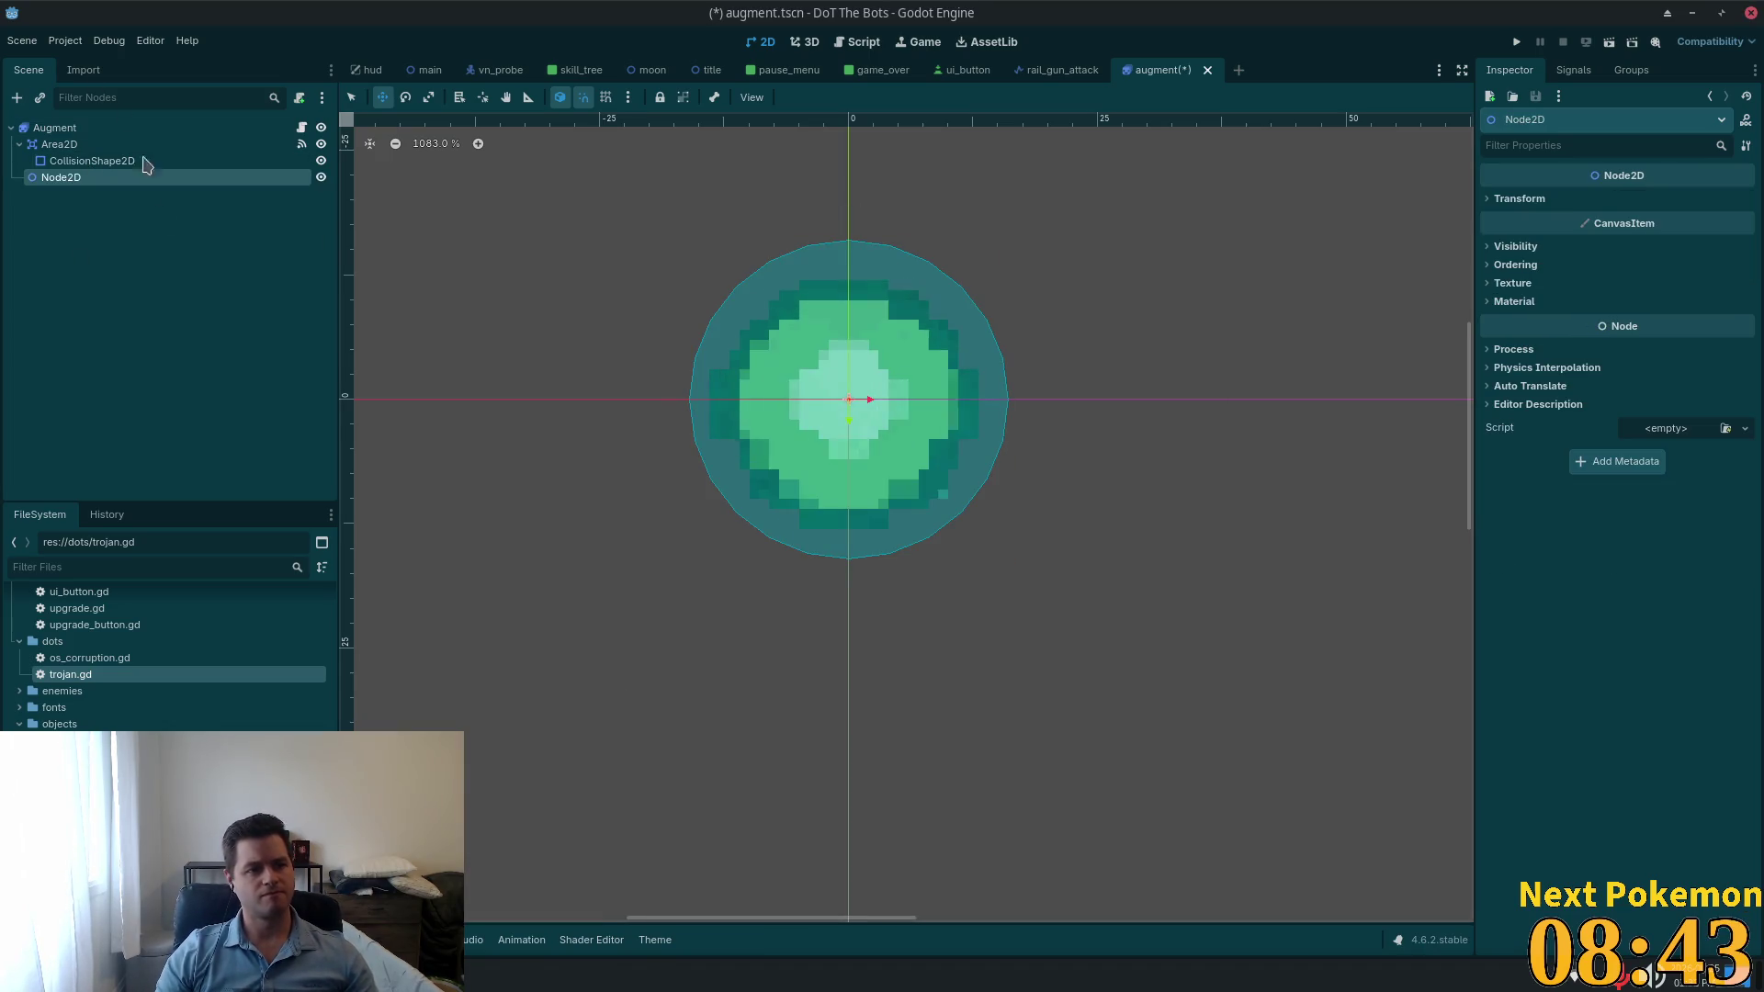
# Step: Make the Node2D the scene root above Augment, save, and reload the scene view
pyautogui.click(41, 129)
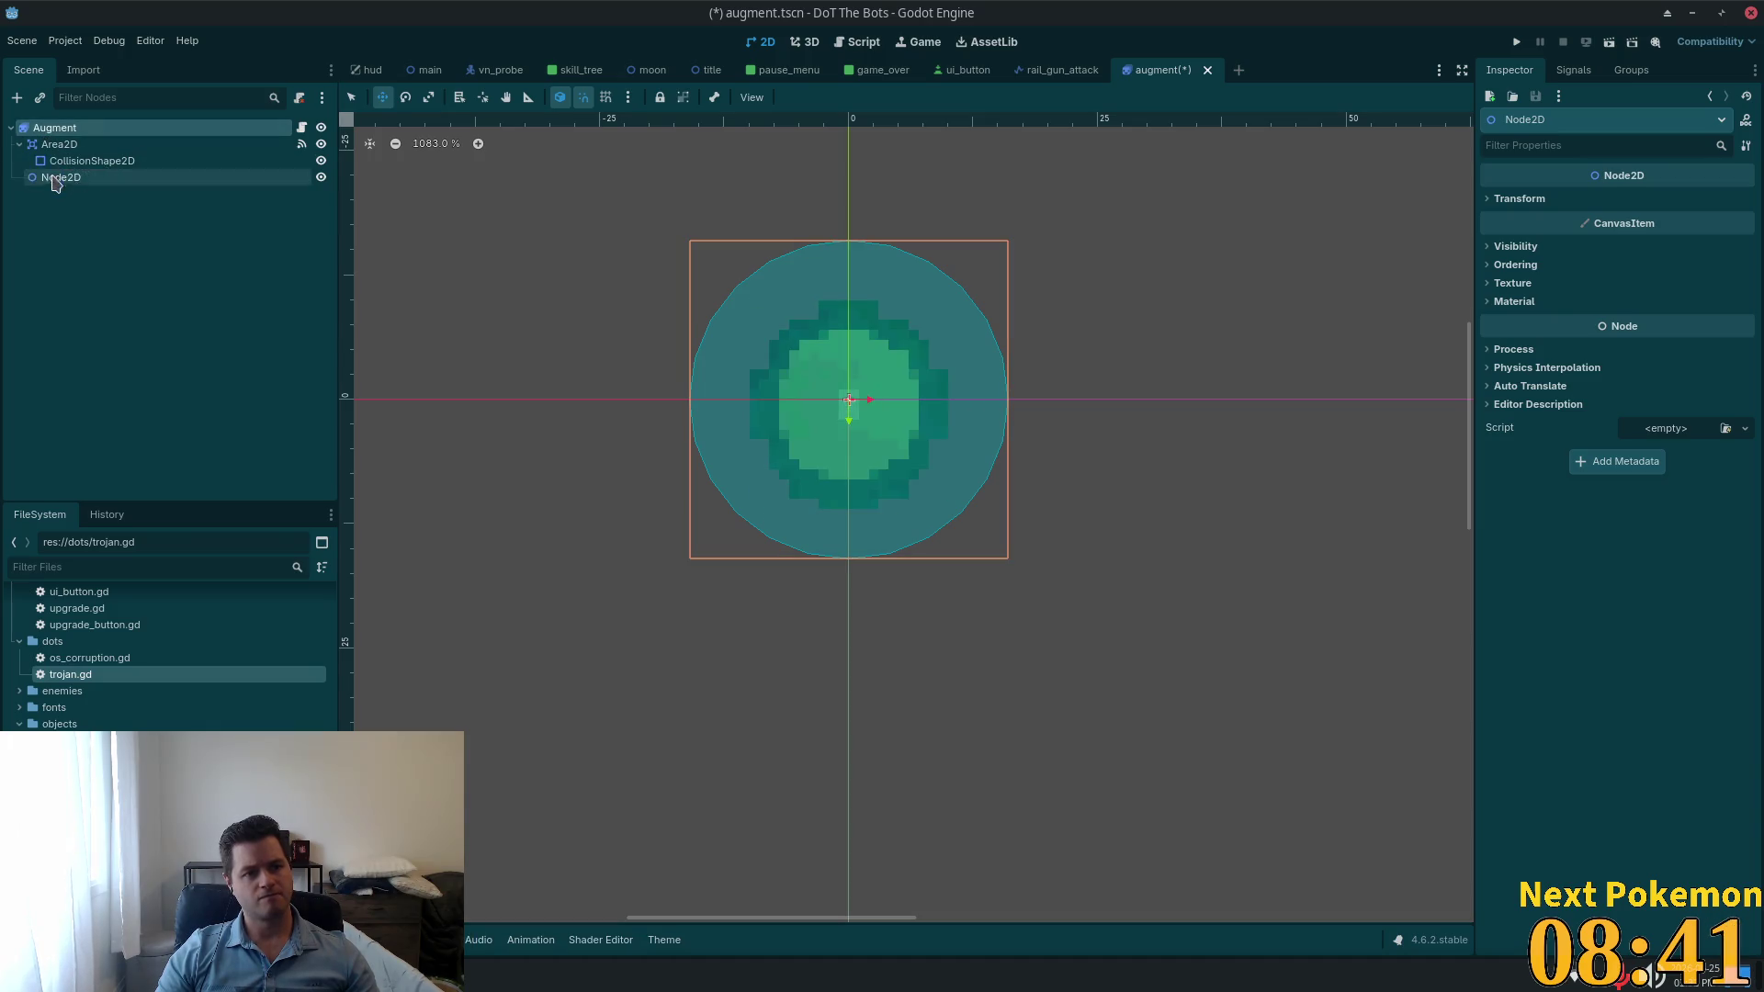
pyautogui.click(46, 177)
pyautogui.rightClick(43, 175)
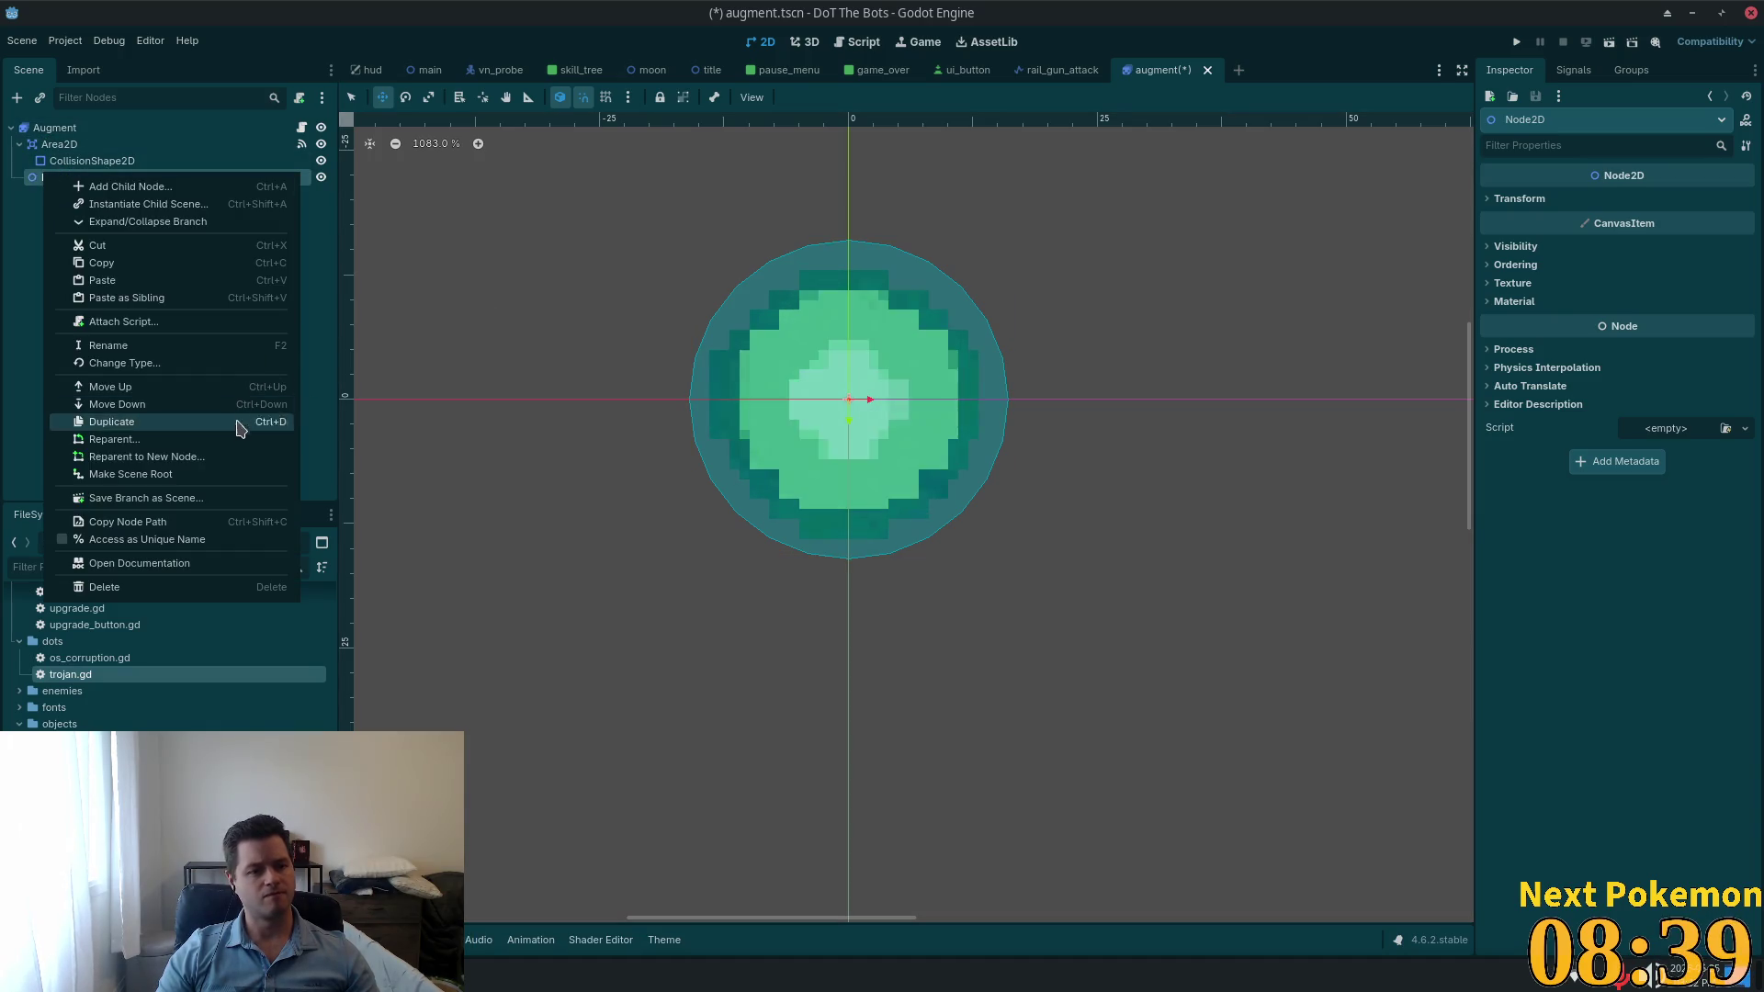
pyautogui.click(225, 474)
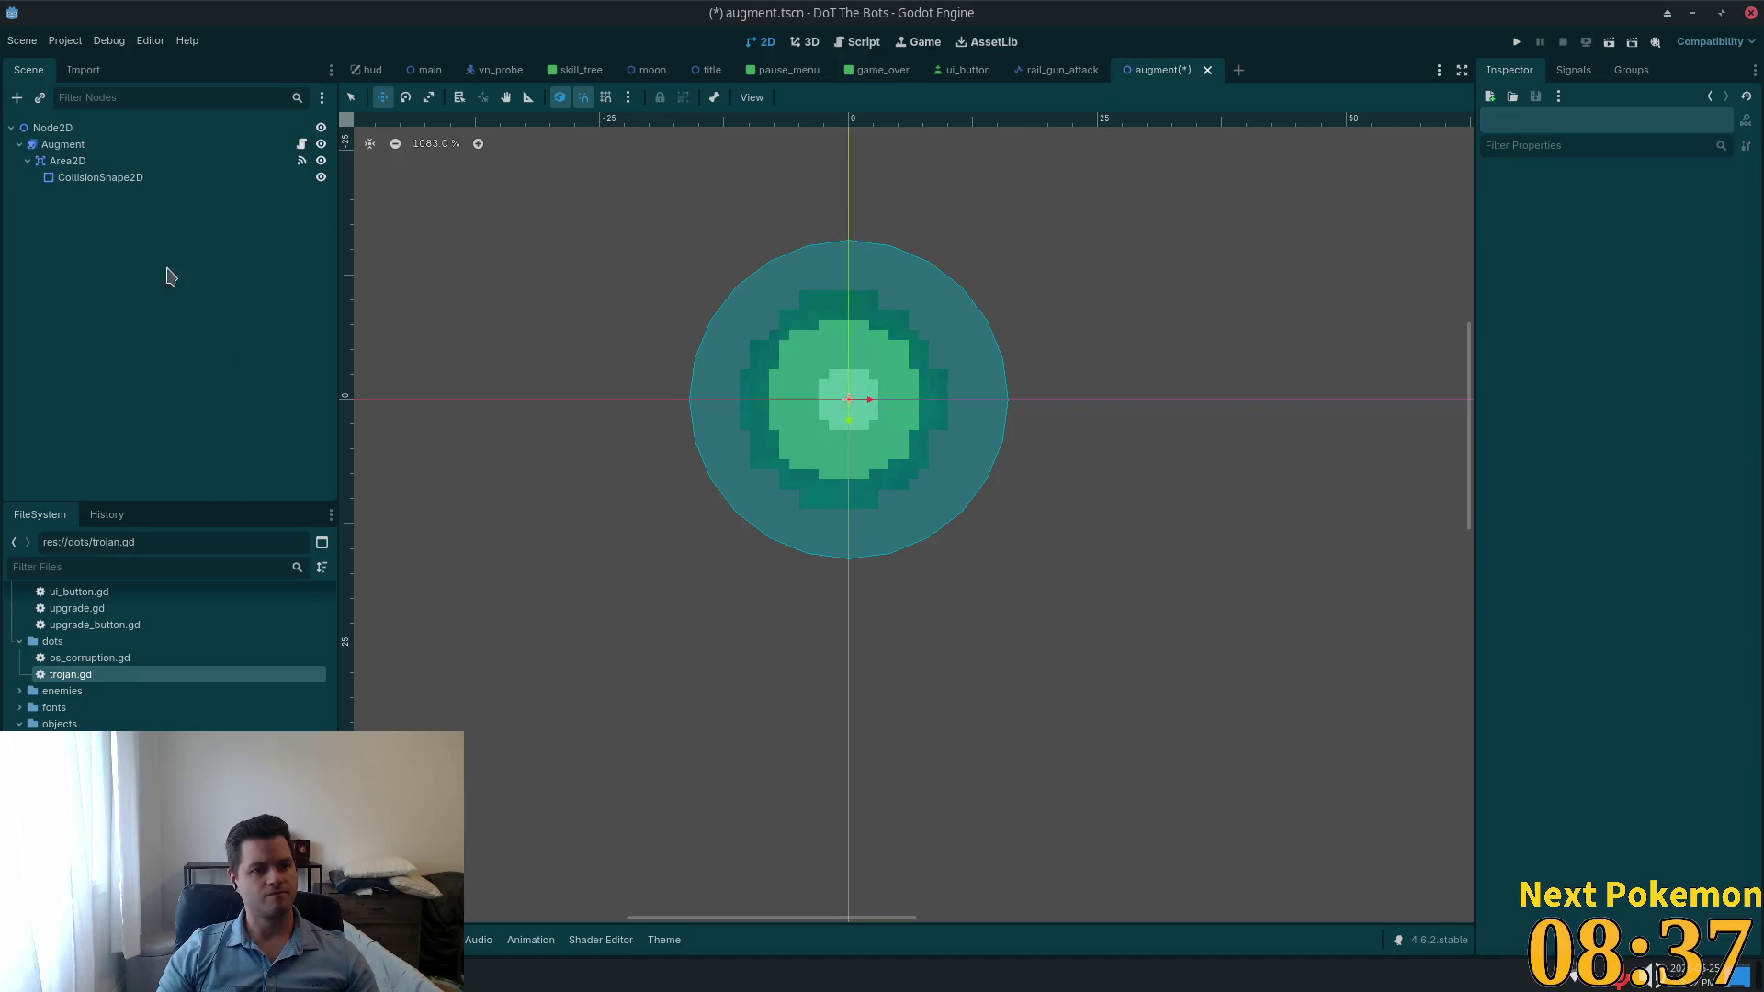
pyautogui.hotkey('ctrl', 's')
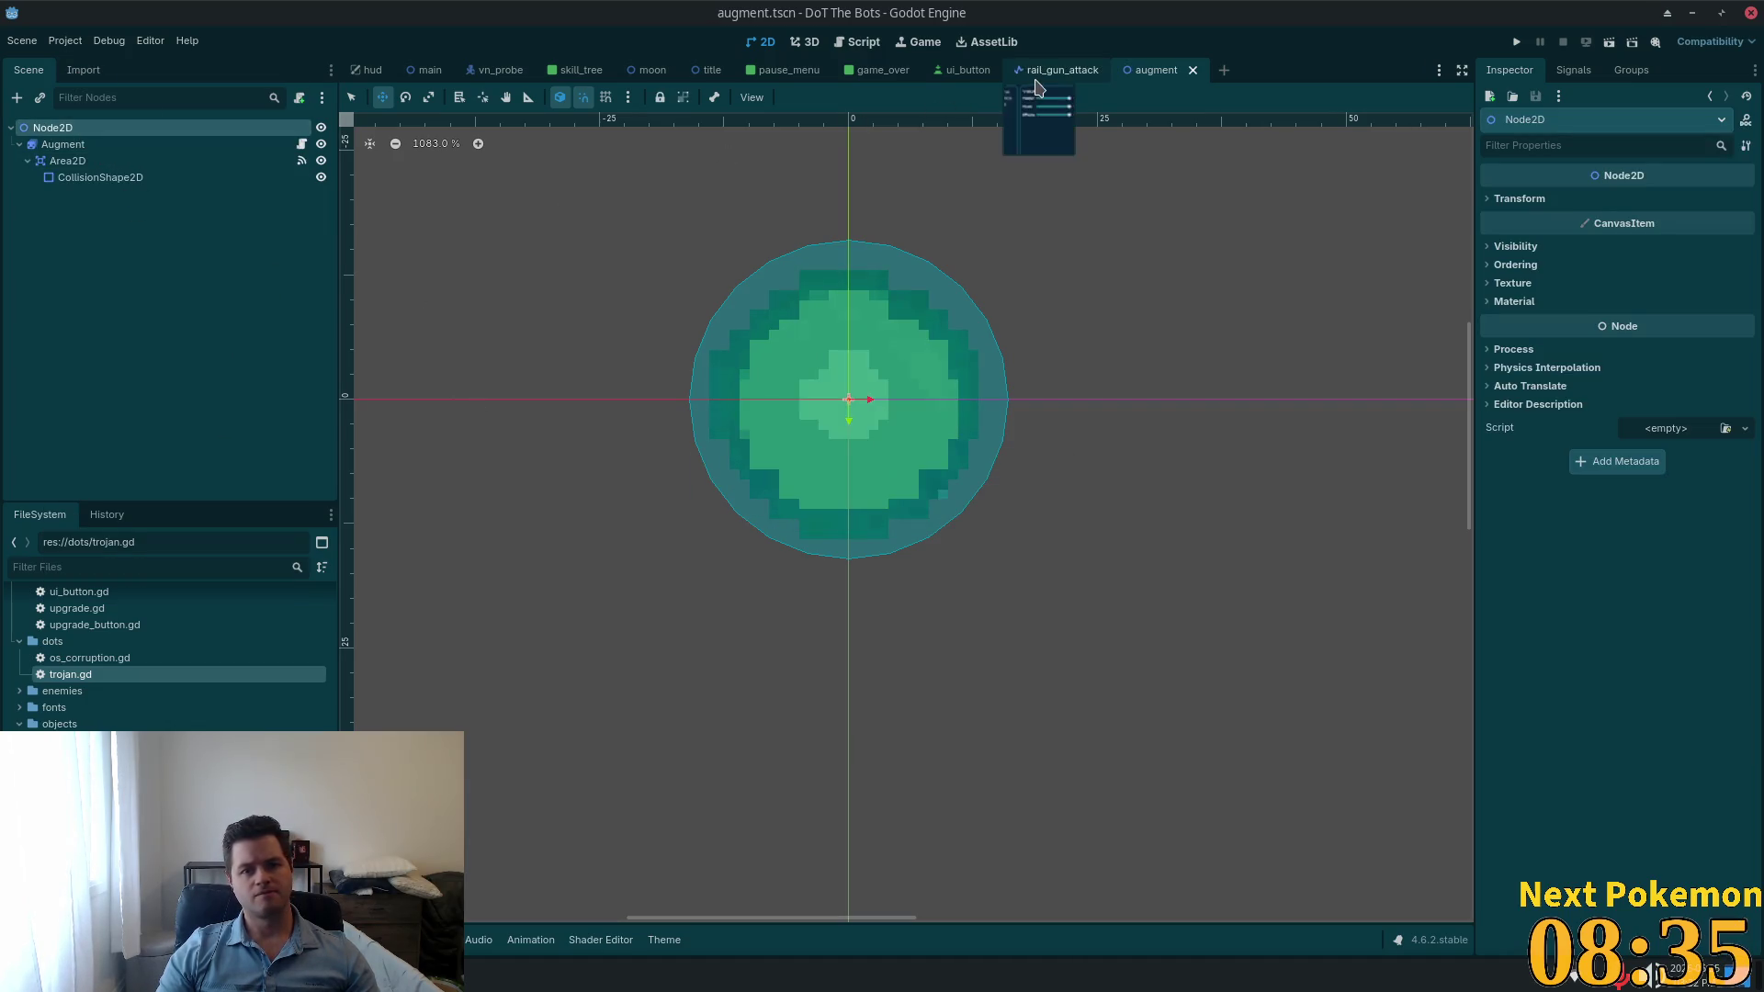
pyautogui.click(428, 70)
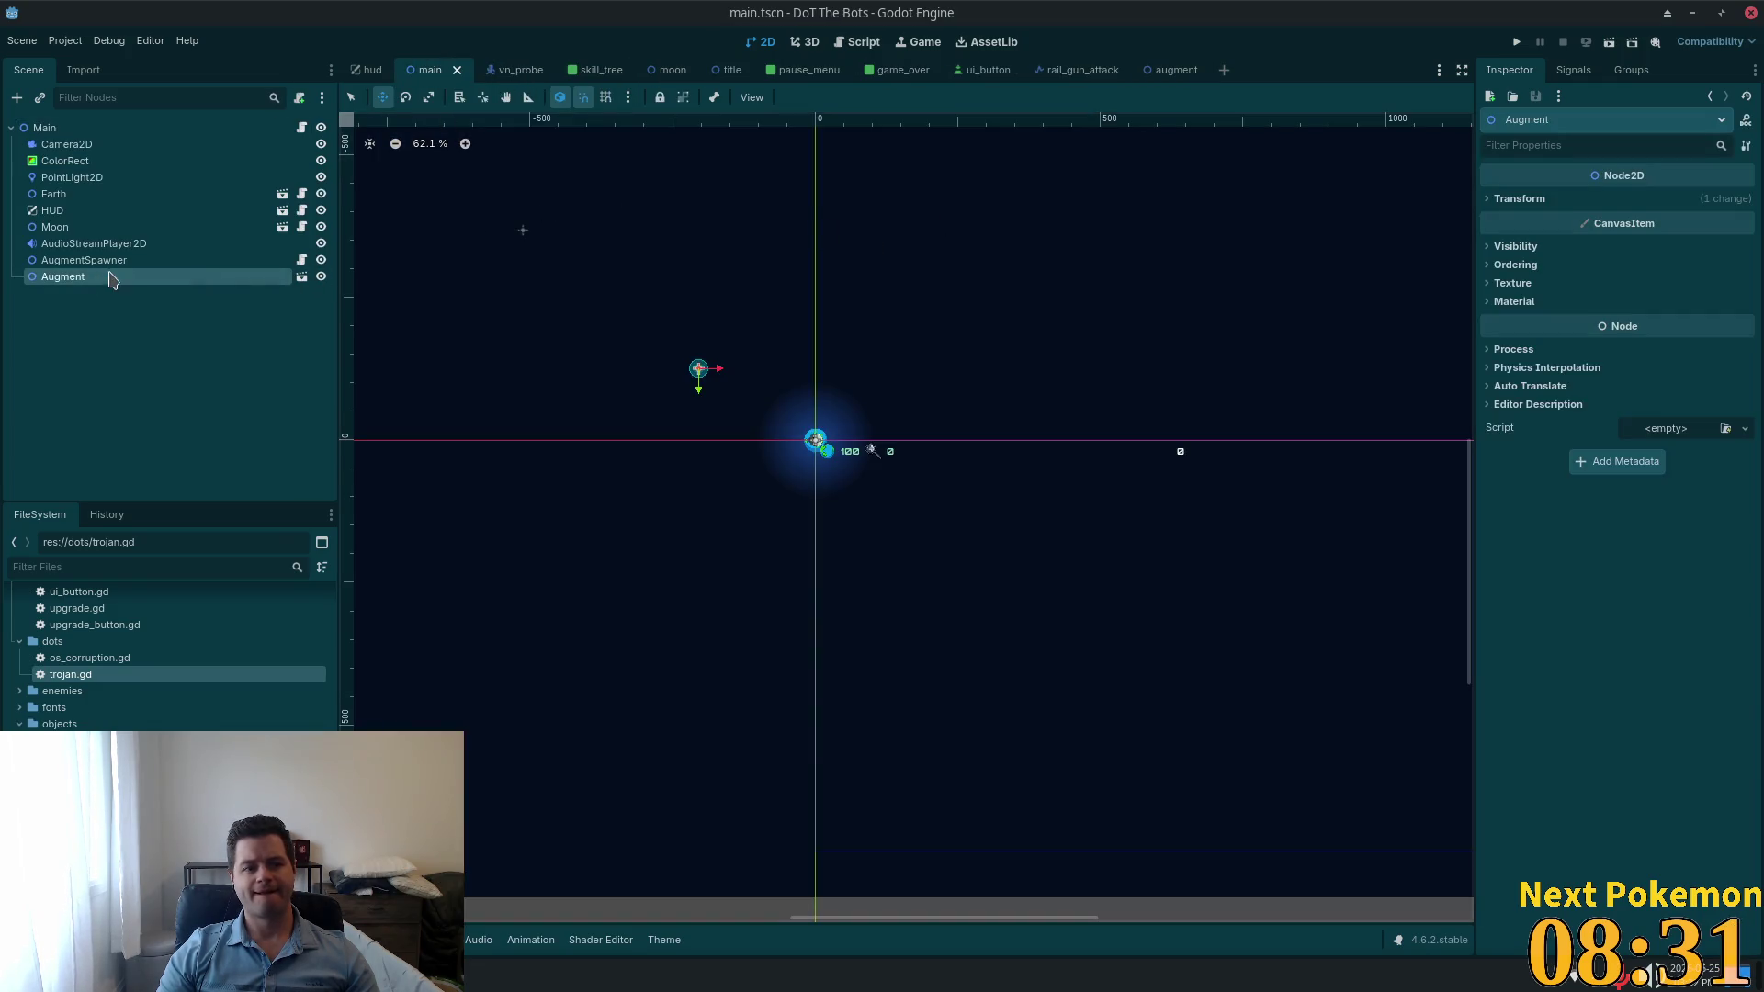
pyautogui.click(1167, 69)
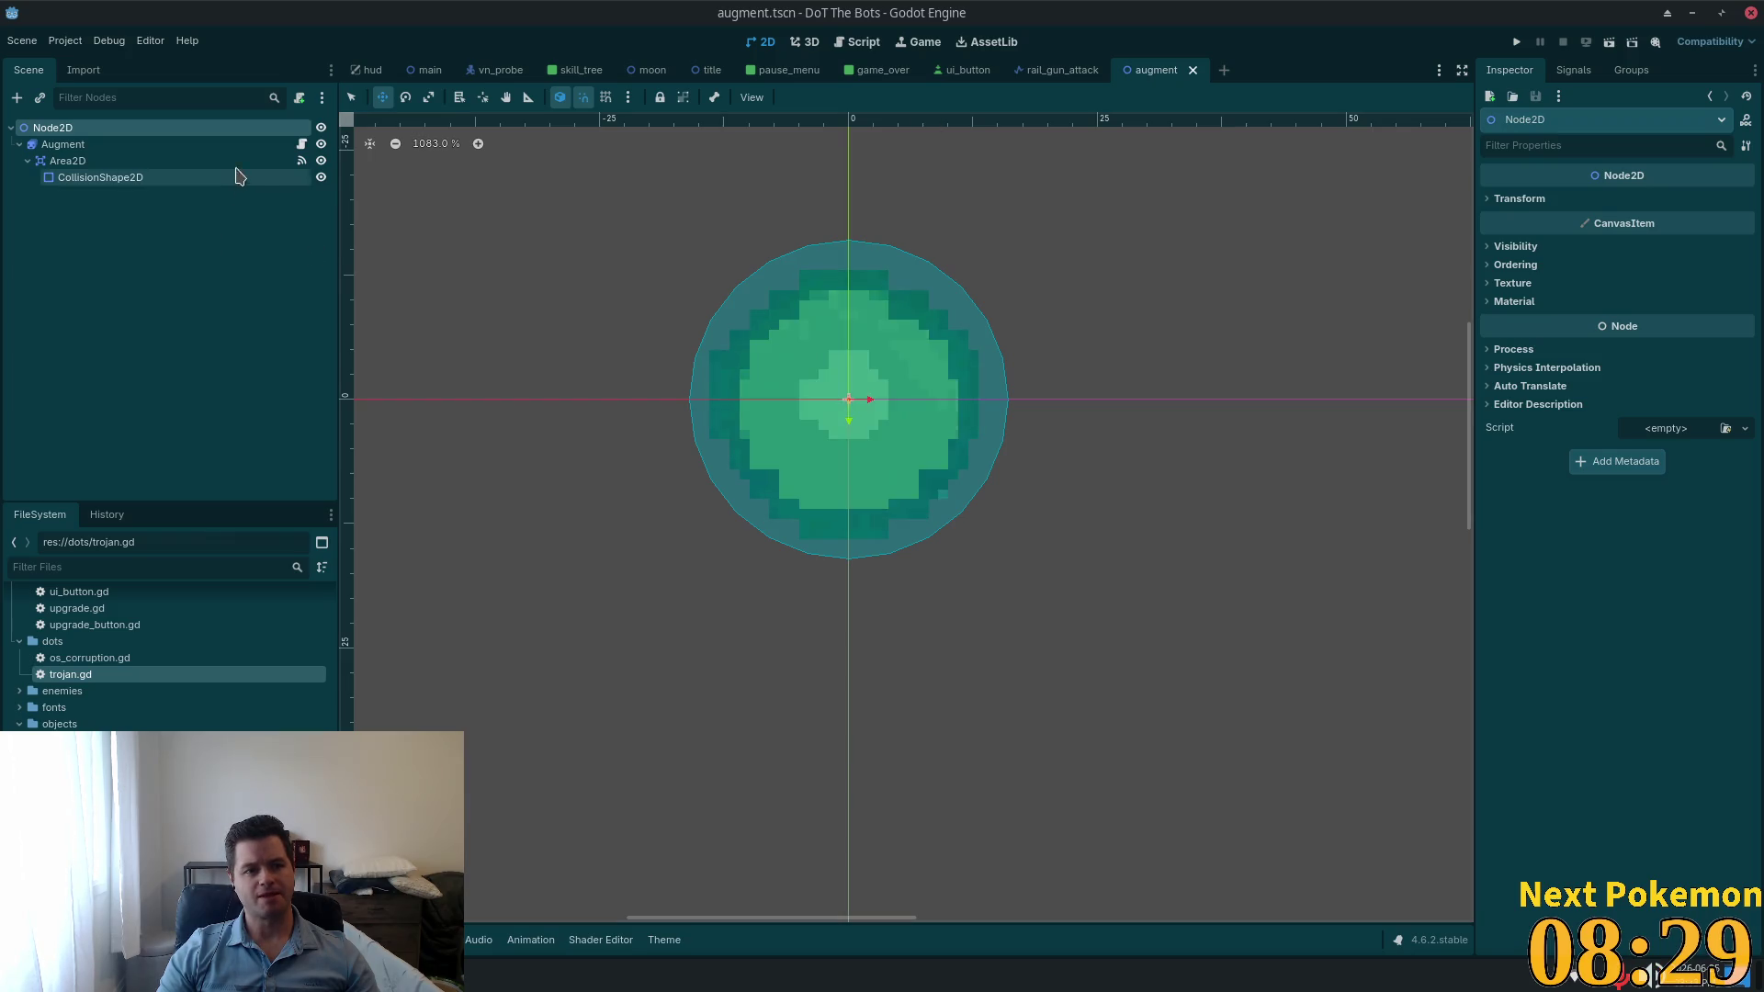
# Step: Attach the existing augment.gd script to the Node2D root
pyautogui.click(266, 162)
pyautogui.click(302, 144)
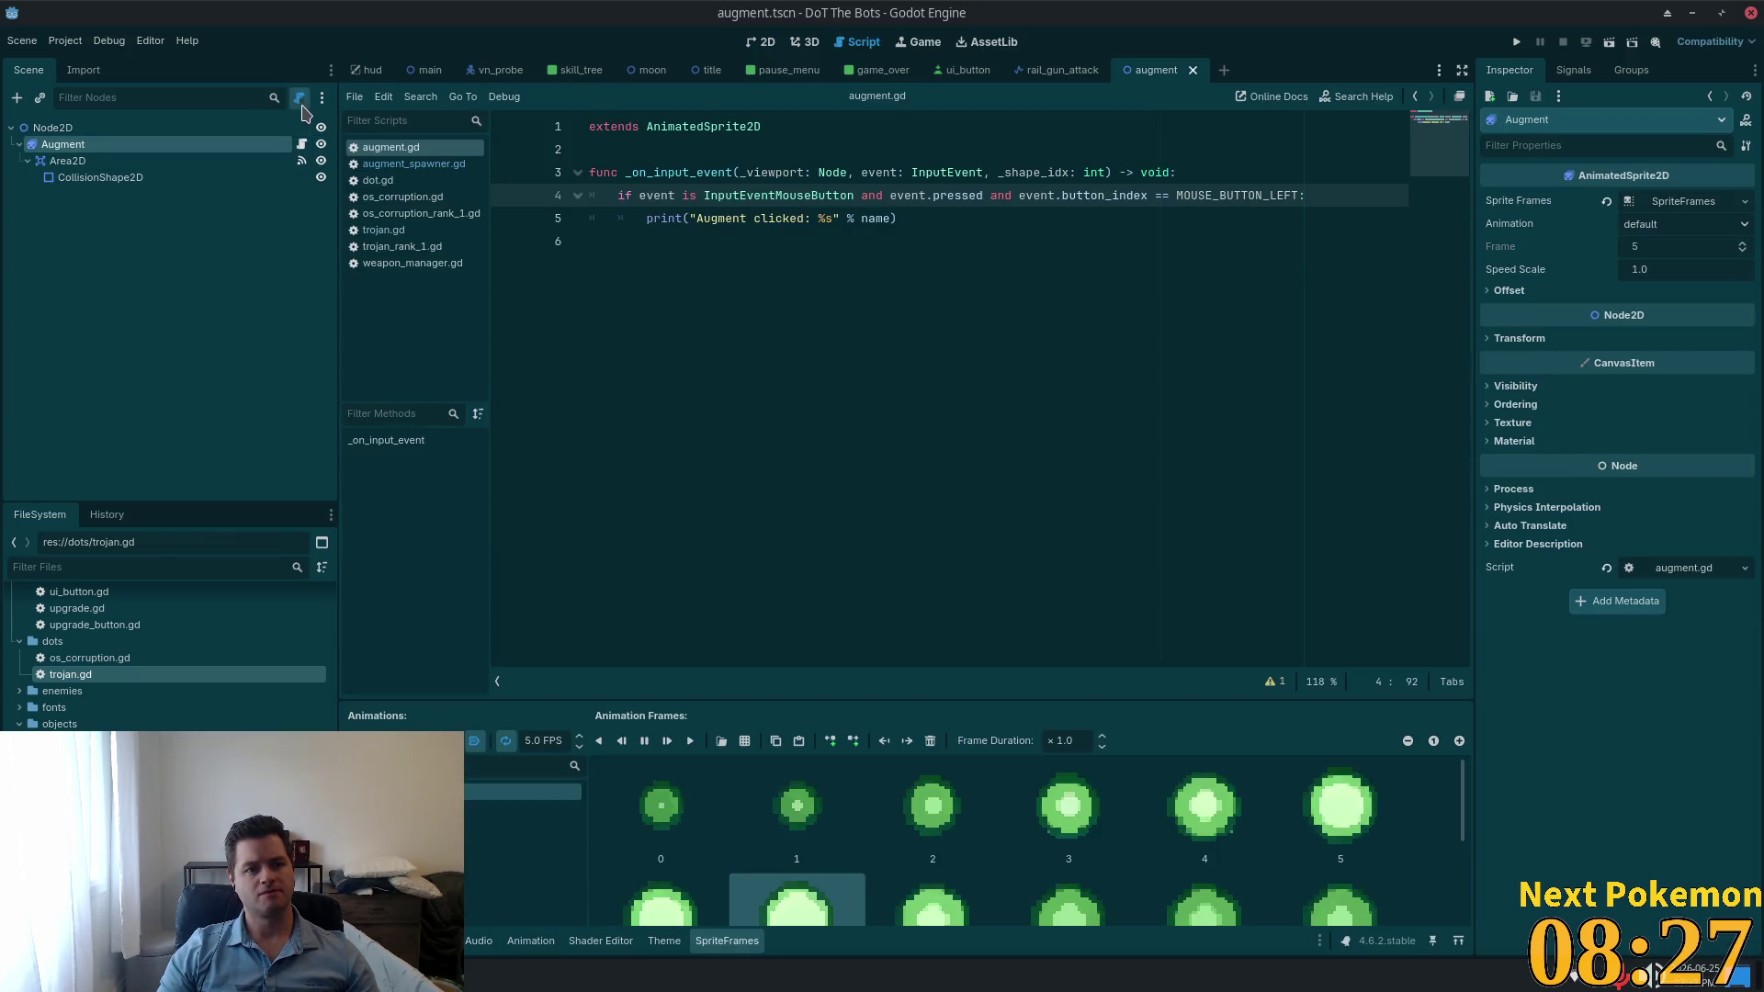
pyautogui.click(271, 131)
pyautogui.click(299, 97)
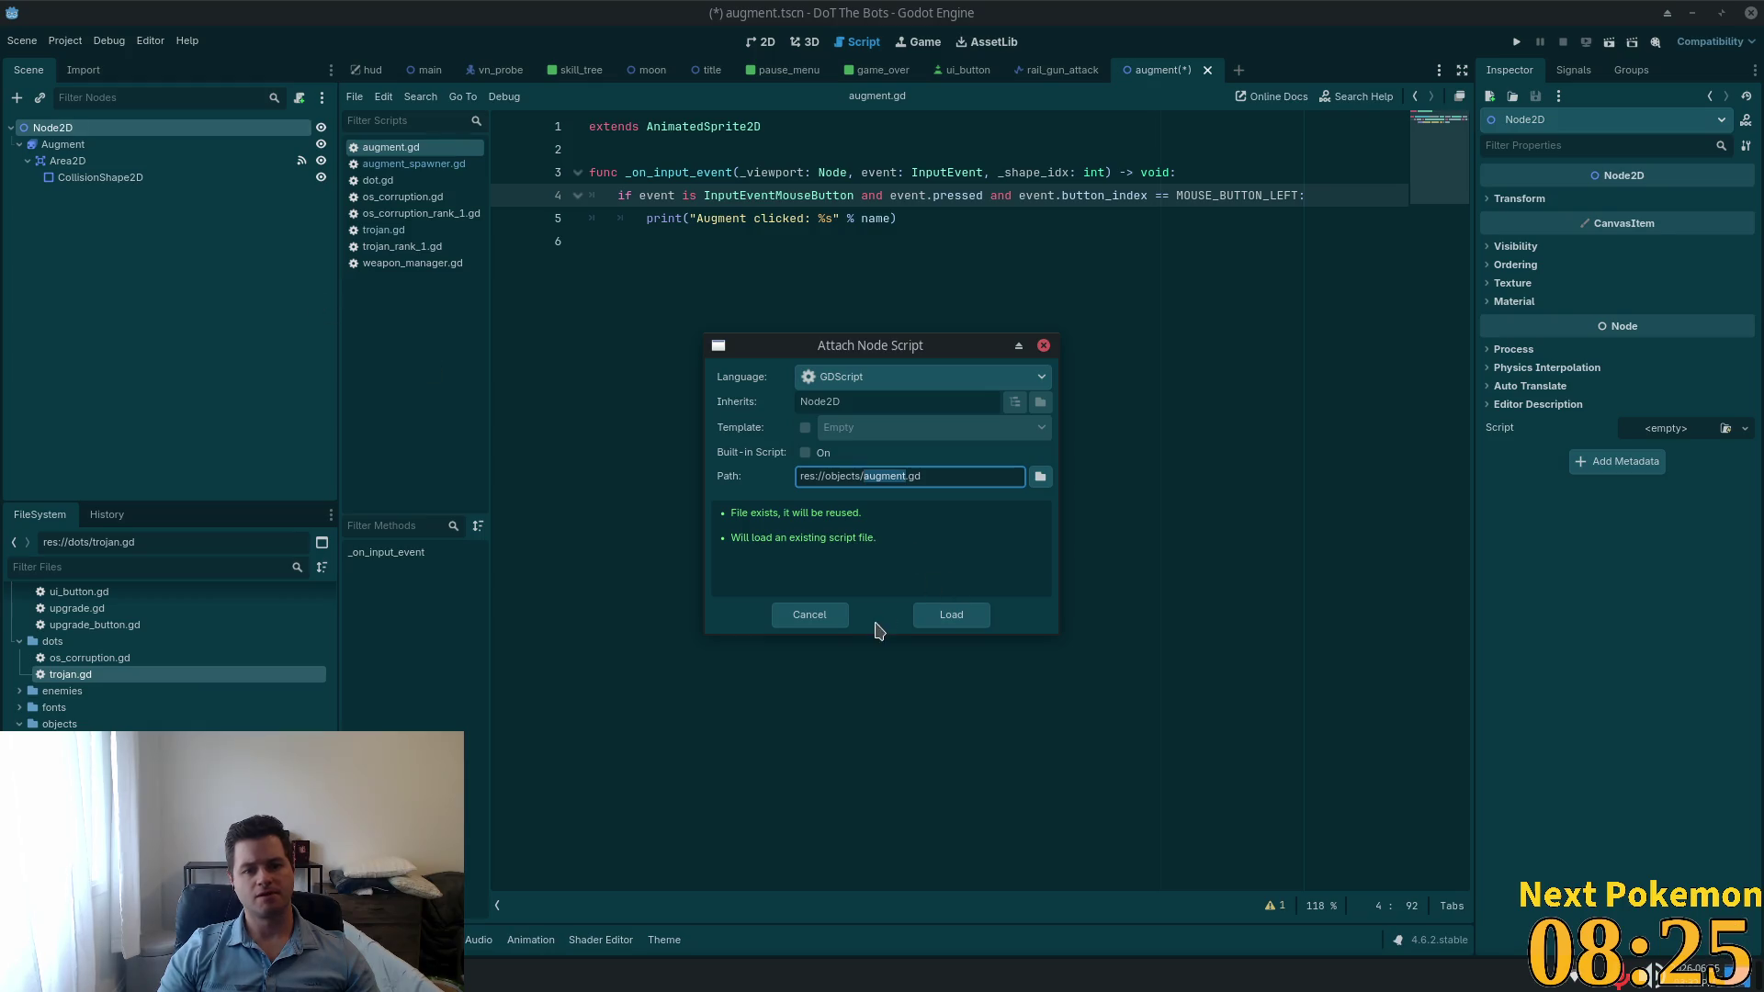
pyautogui.click(944, 617)
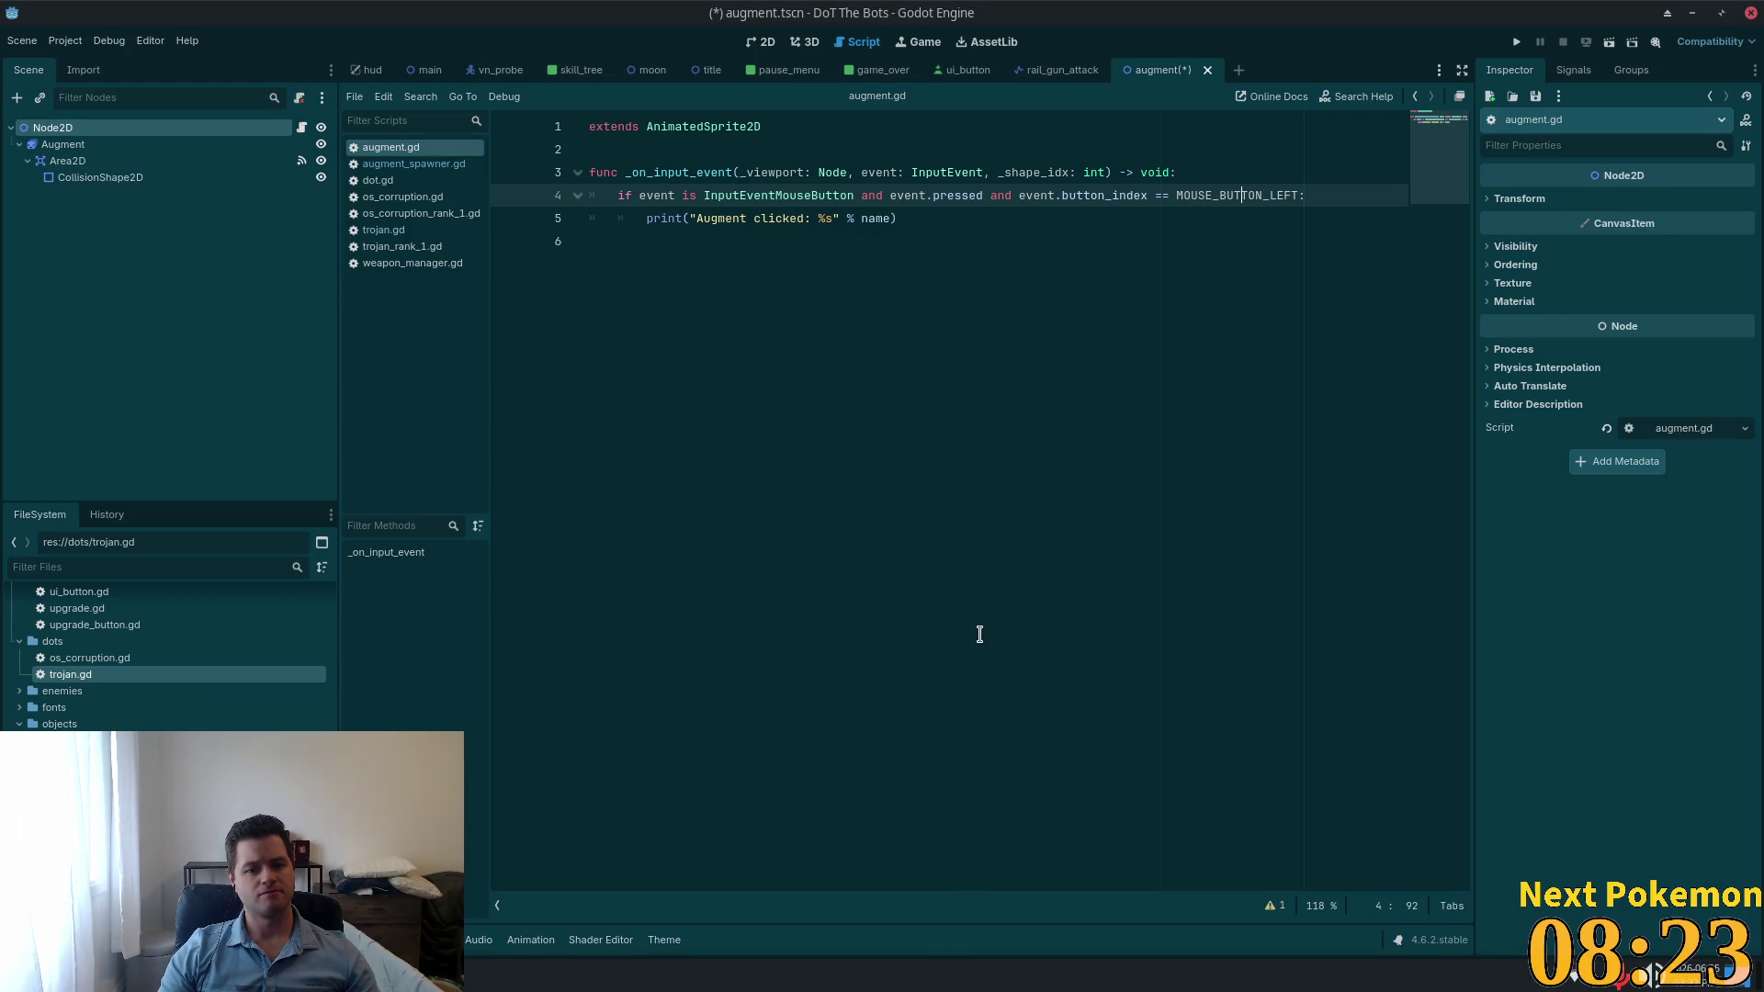
# Step: Connect Area2D's input_event signal to a new handler in augment.gd
pyautogui.click(85, 177)
pyautogui.click(1572, 70)
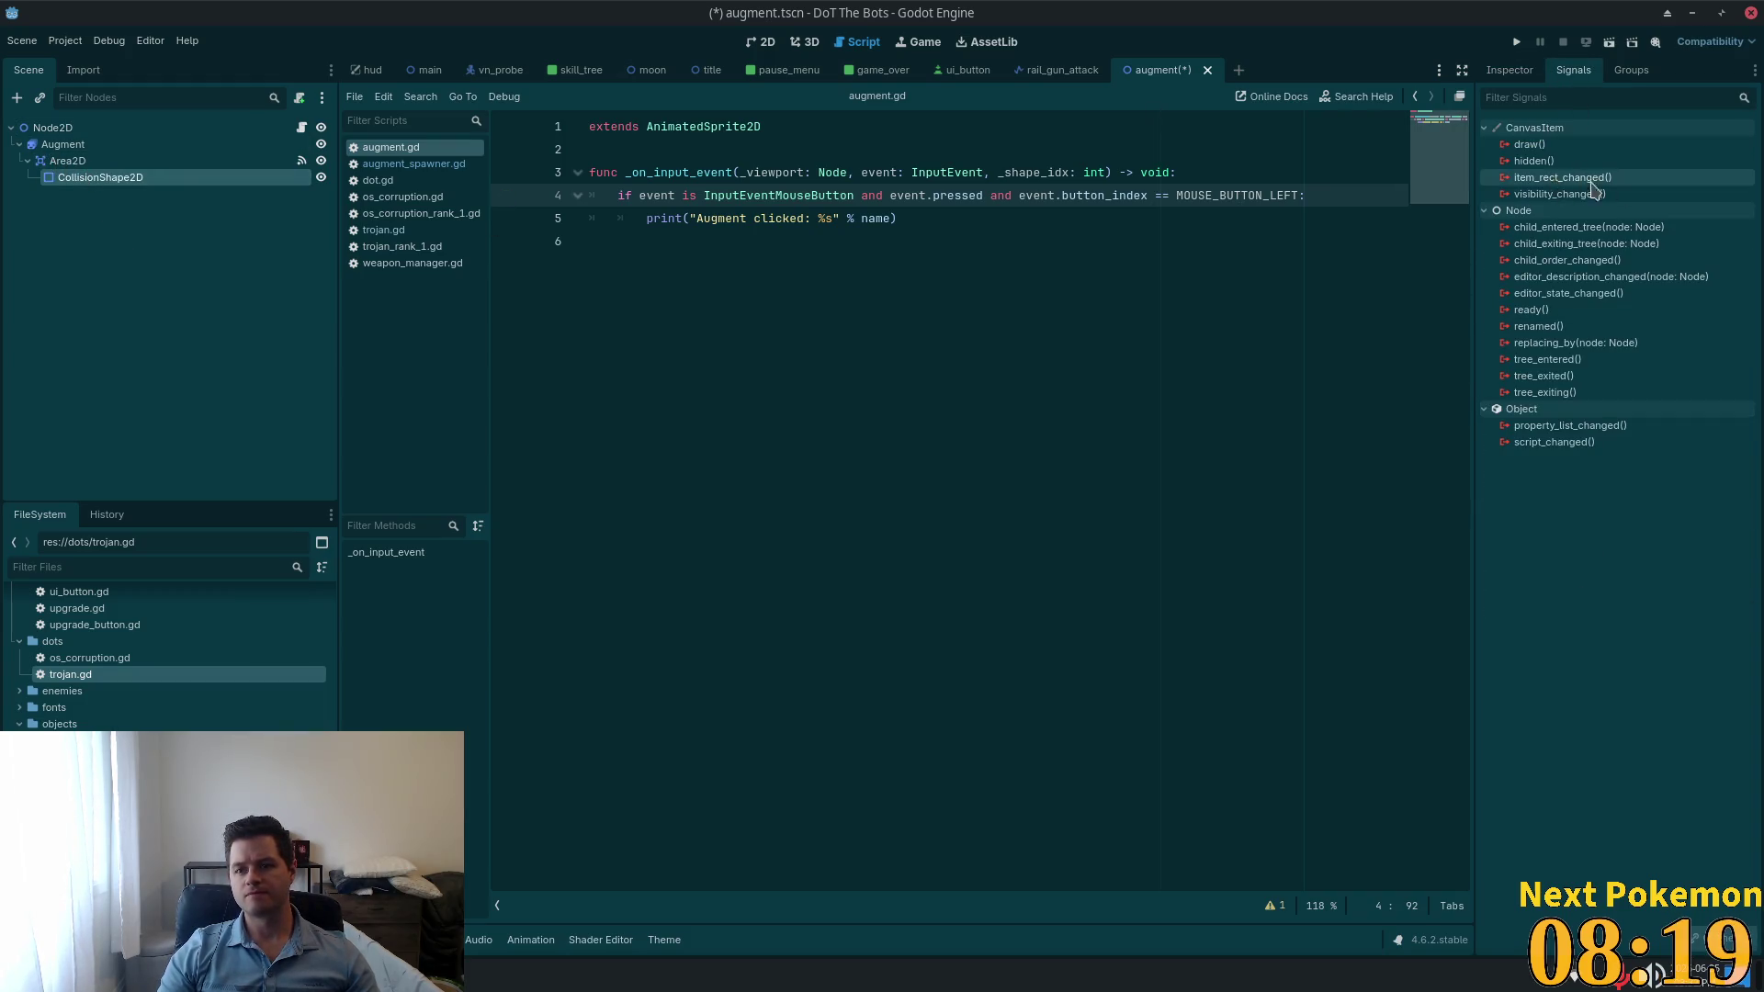
pyautogui.click(67, 161)
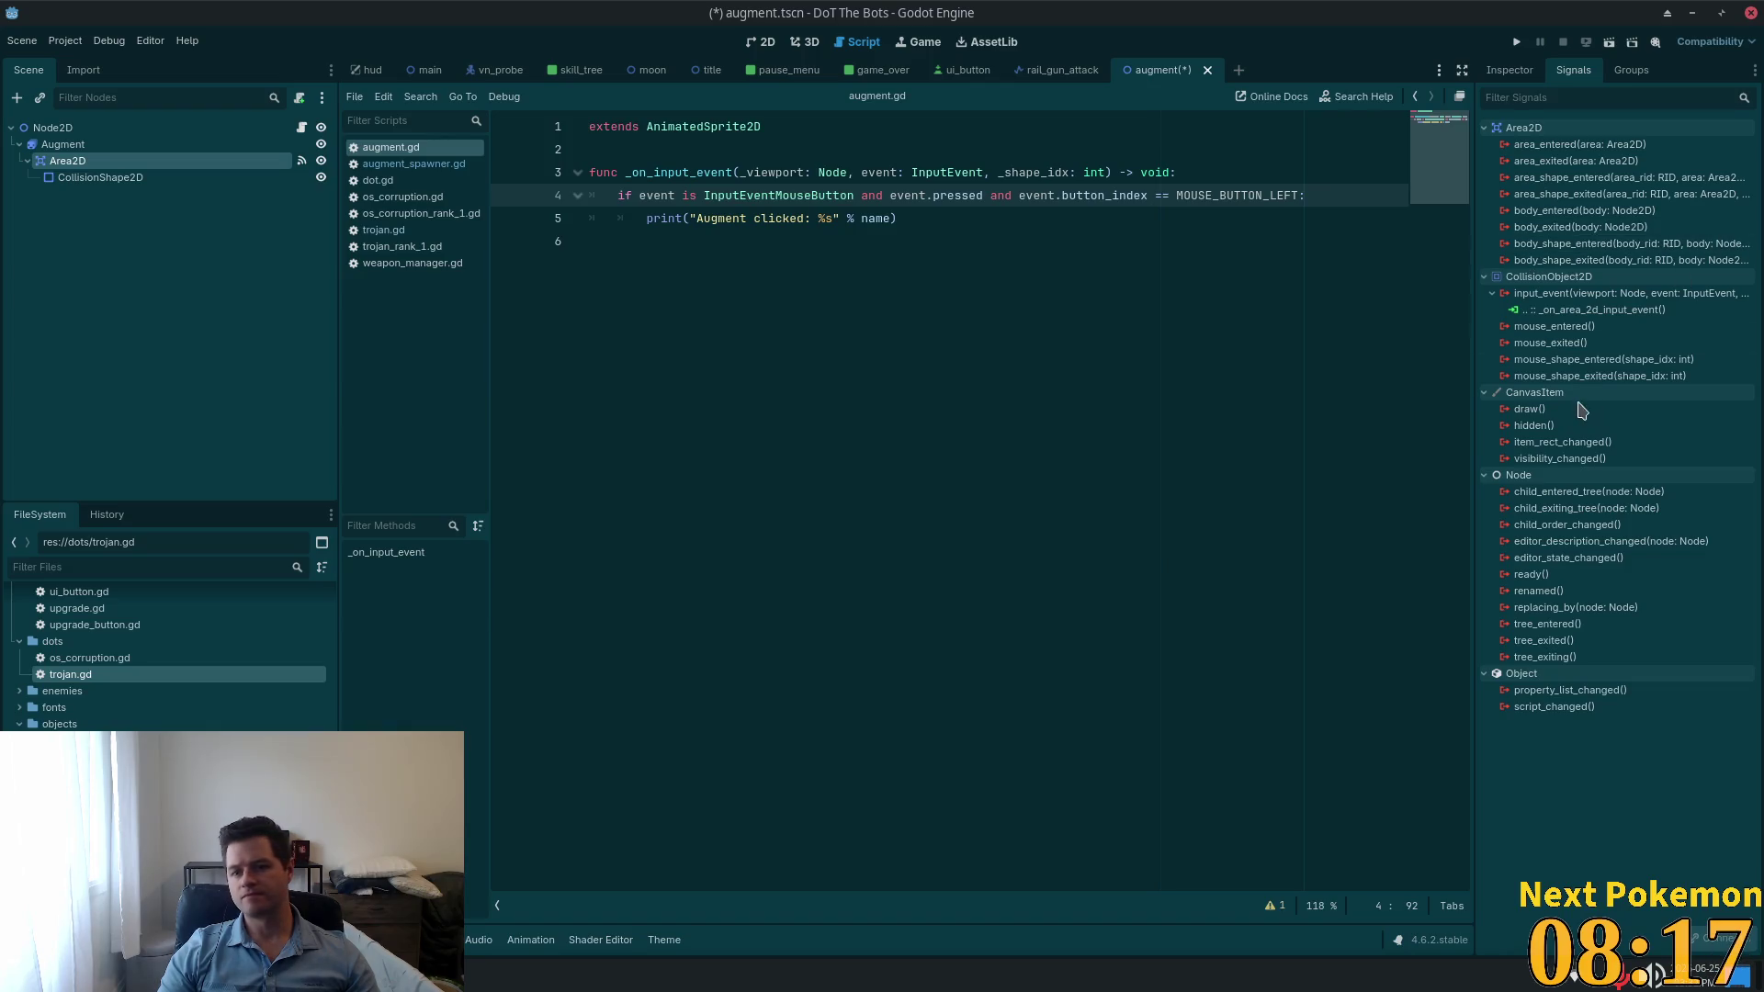
pyautogui.click(1723, 937)
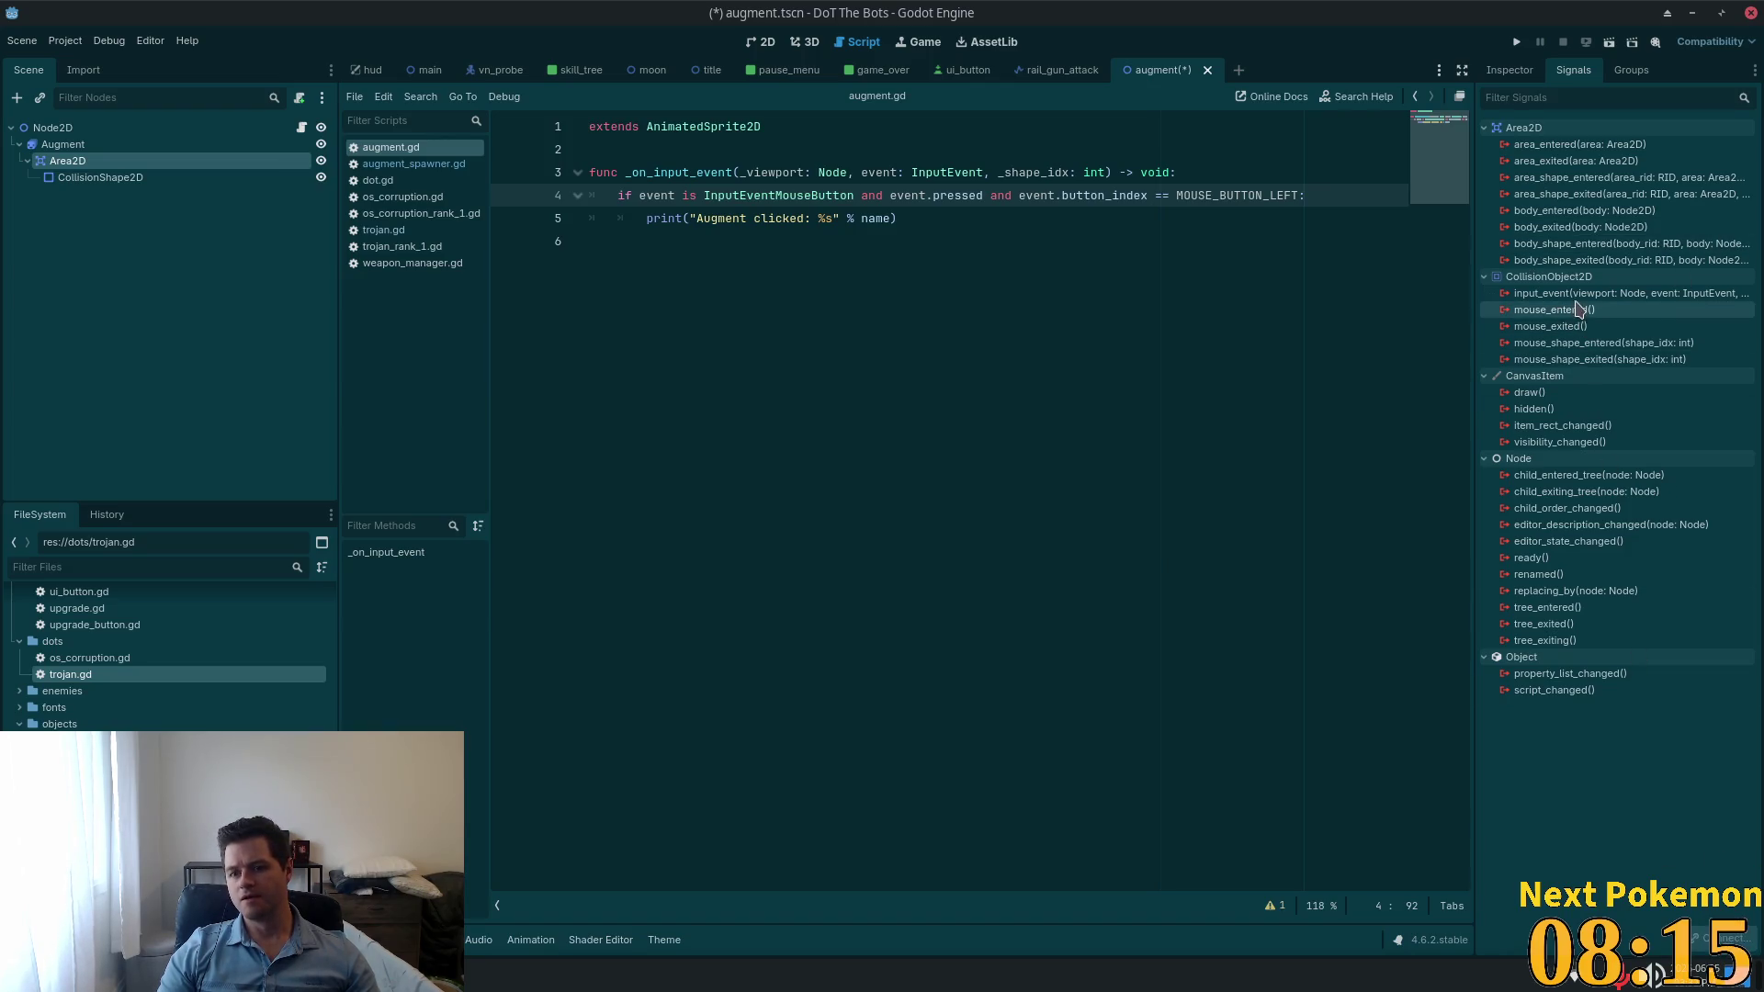
pyautogui.doubleClick(1616, 293)
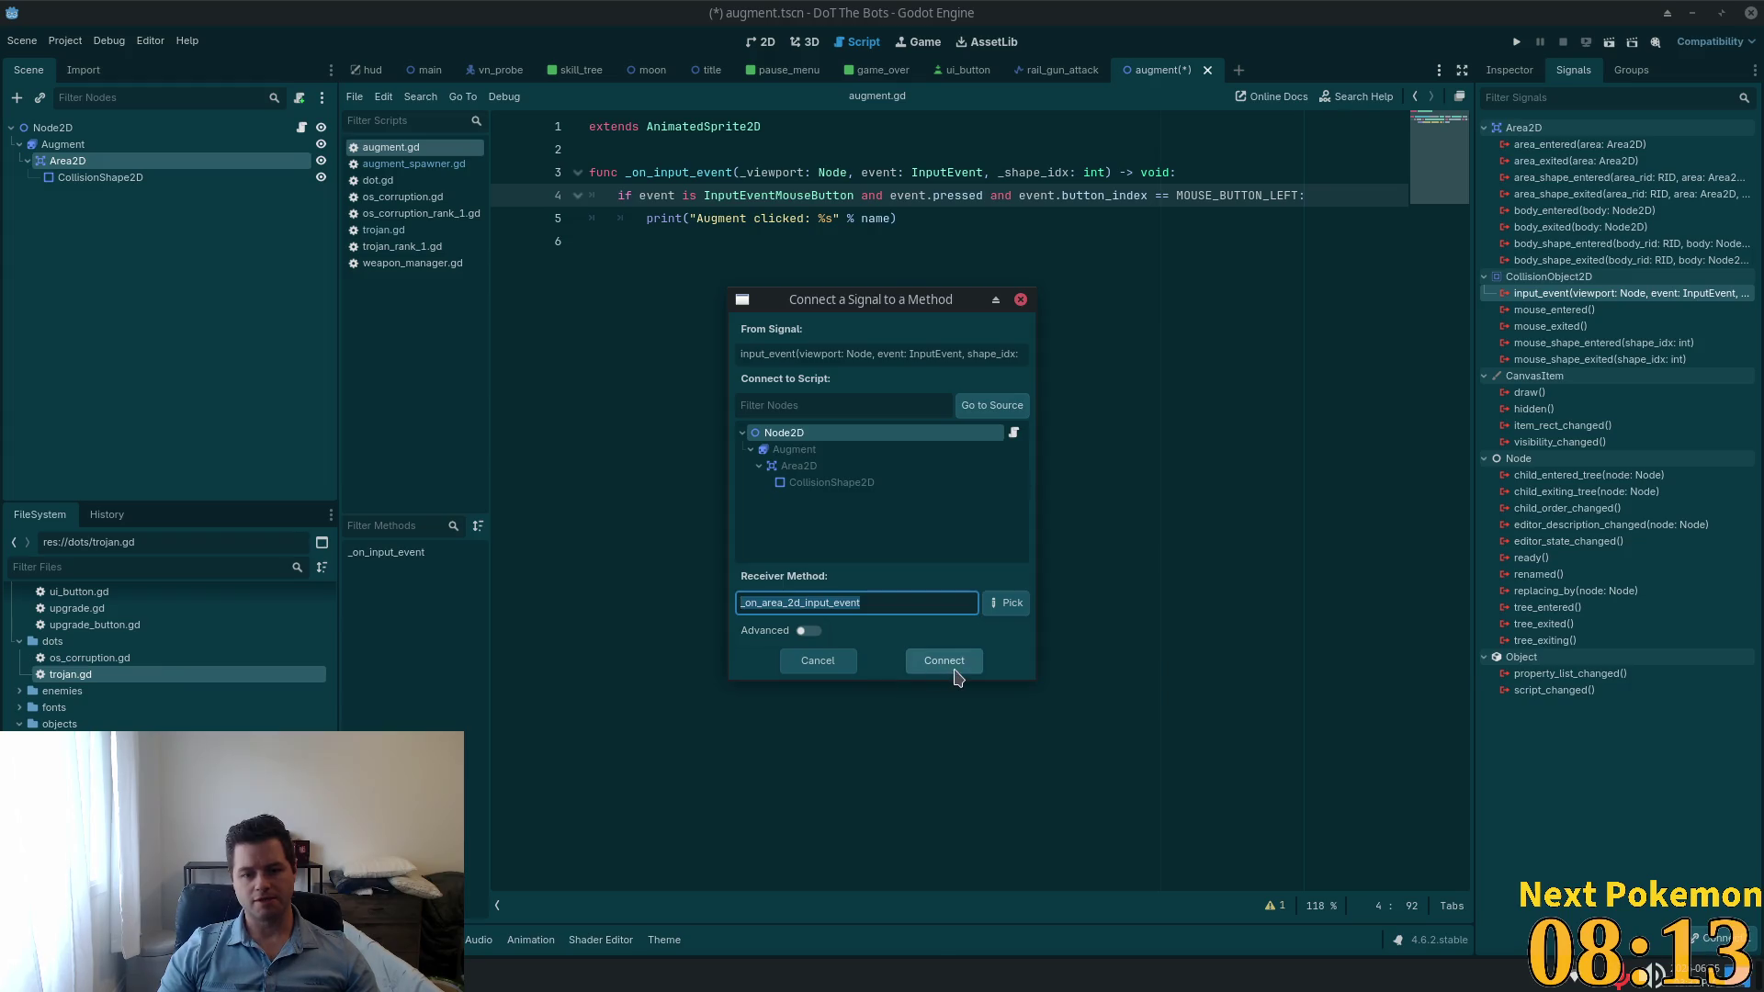
pyautogui.click(918, 669)
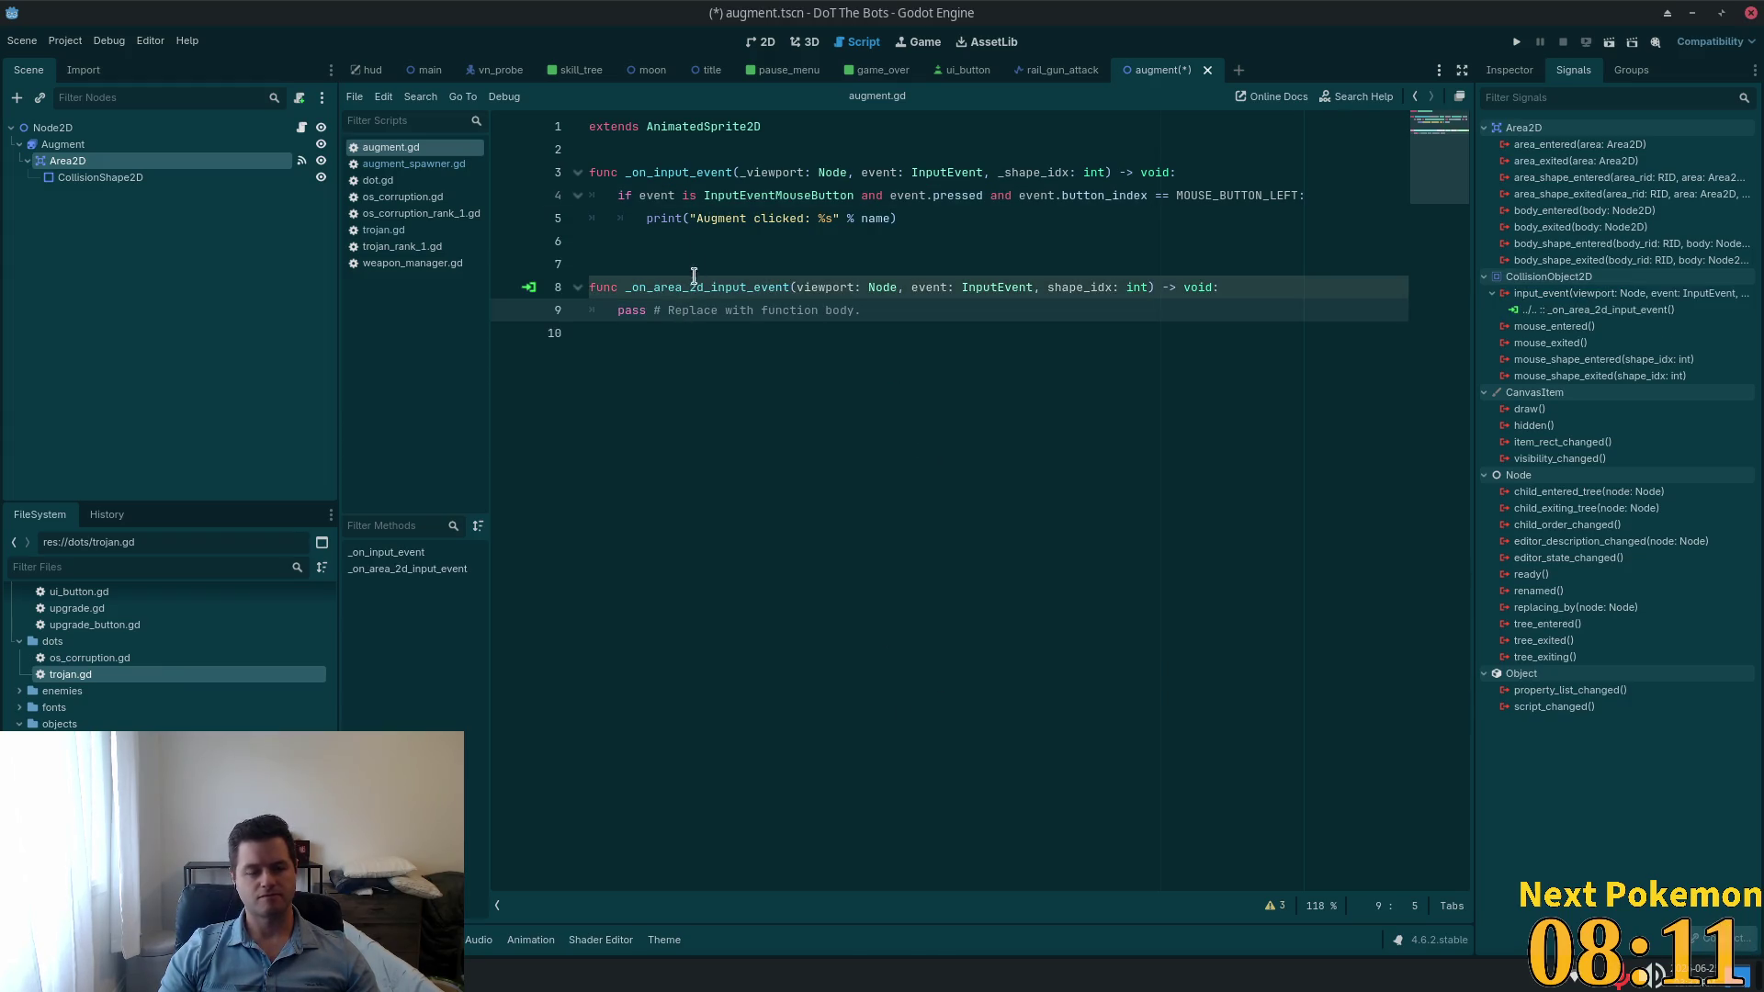
# Step: Replace the pass line in _on_area_2d_input_event with the left-click print check, removing _on_input_event, and save
pyautogui.click(682, 195)
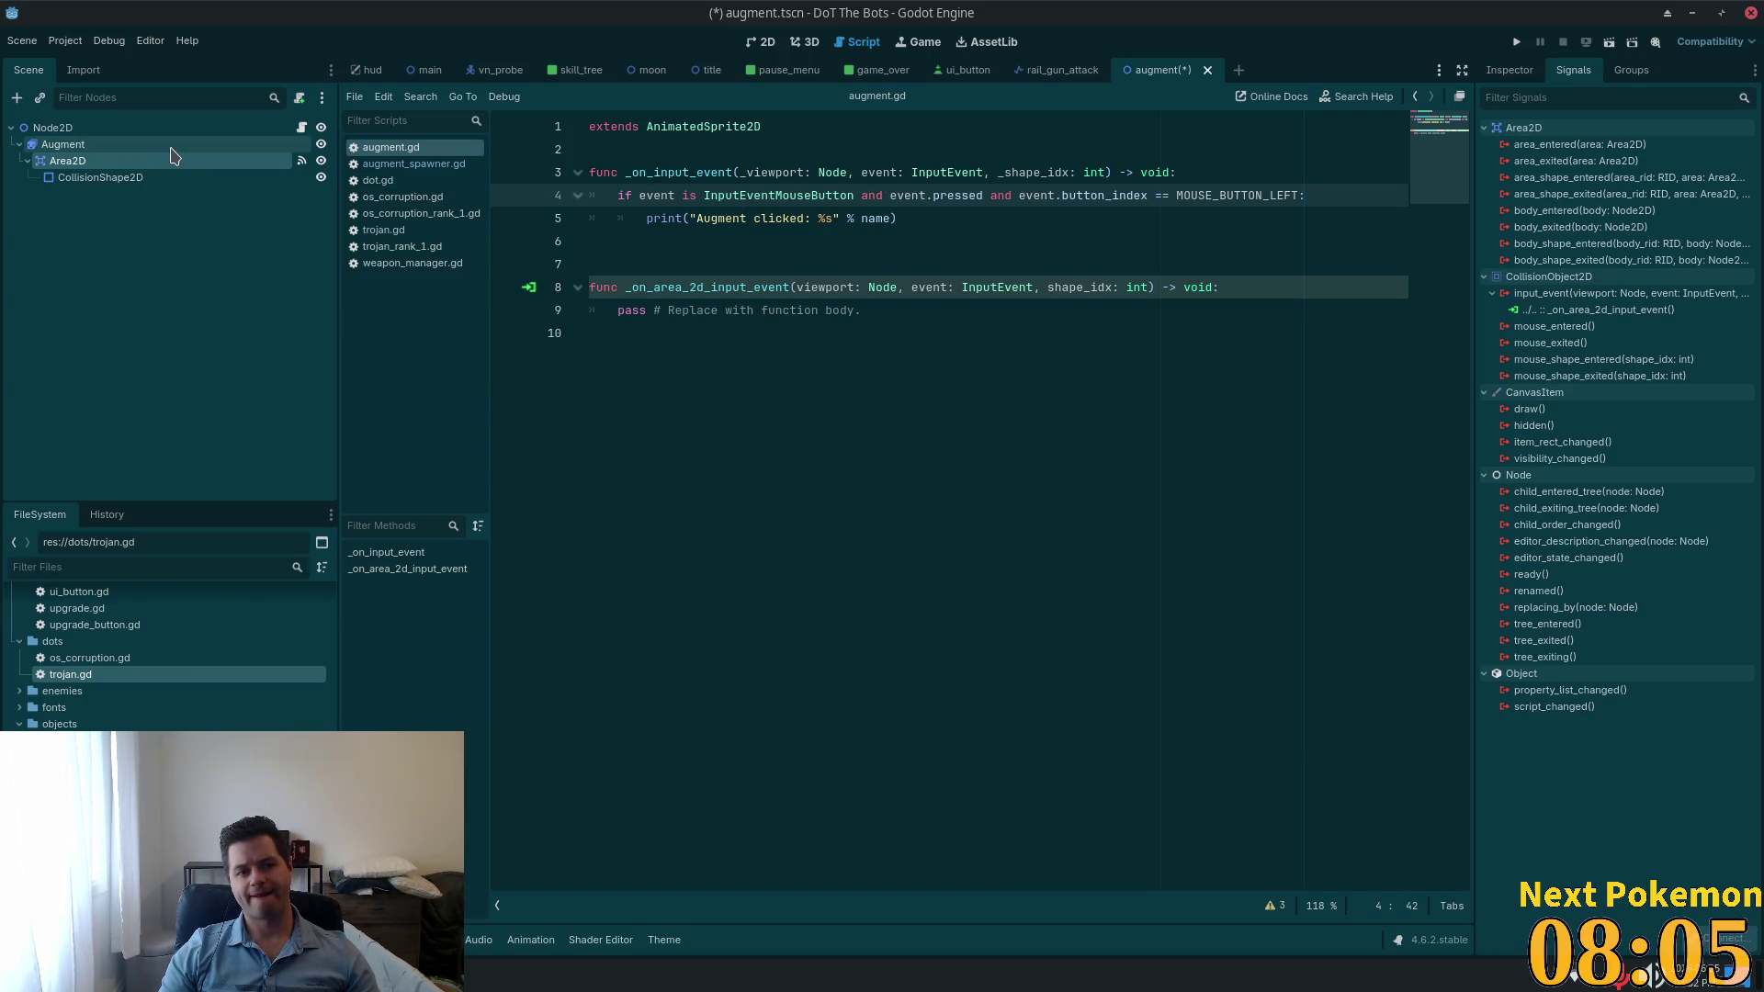
pyautogui.moveTo(899, 219)
pyautogui.mouseDown()
pyautogui.moveTo(592, 174)
pyautogui.moveTo(603, 202)
pyautogui.moveTo(780, 126)
pyautogui.mouseUp()
pyautogui.press('BackSpace')
pyautogui.press('BackSpace')
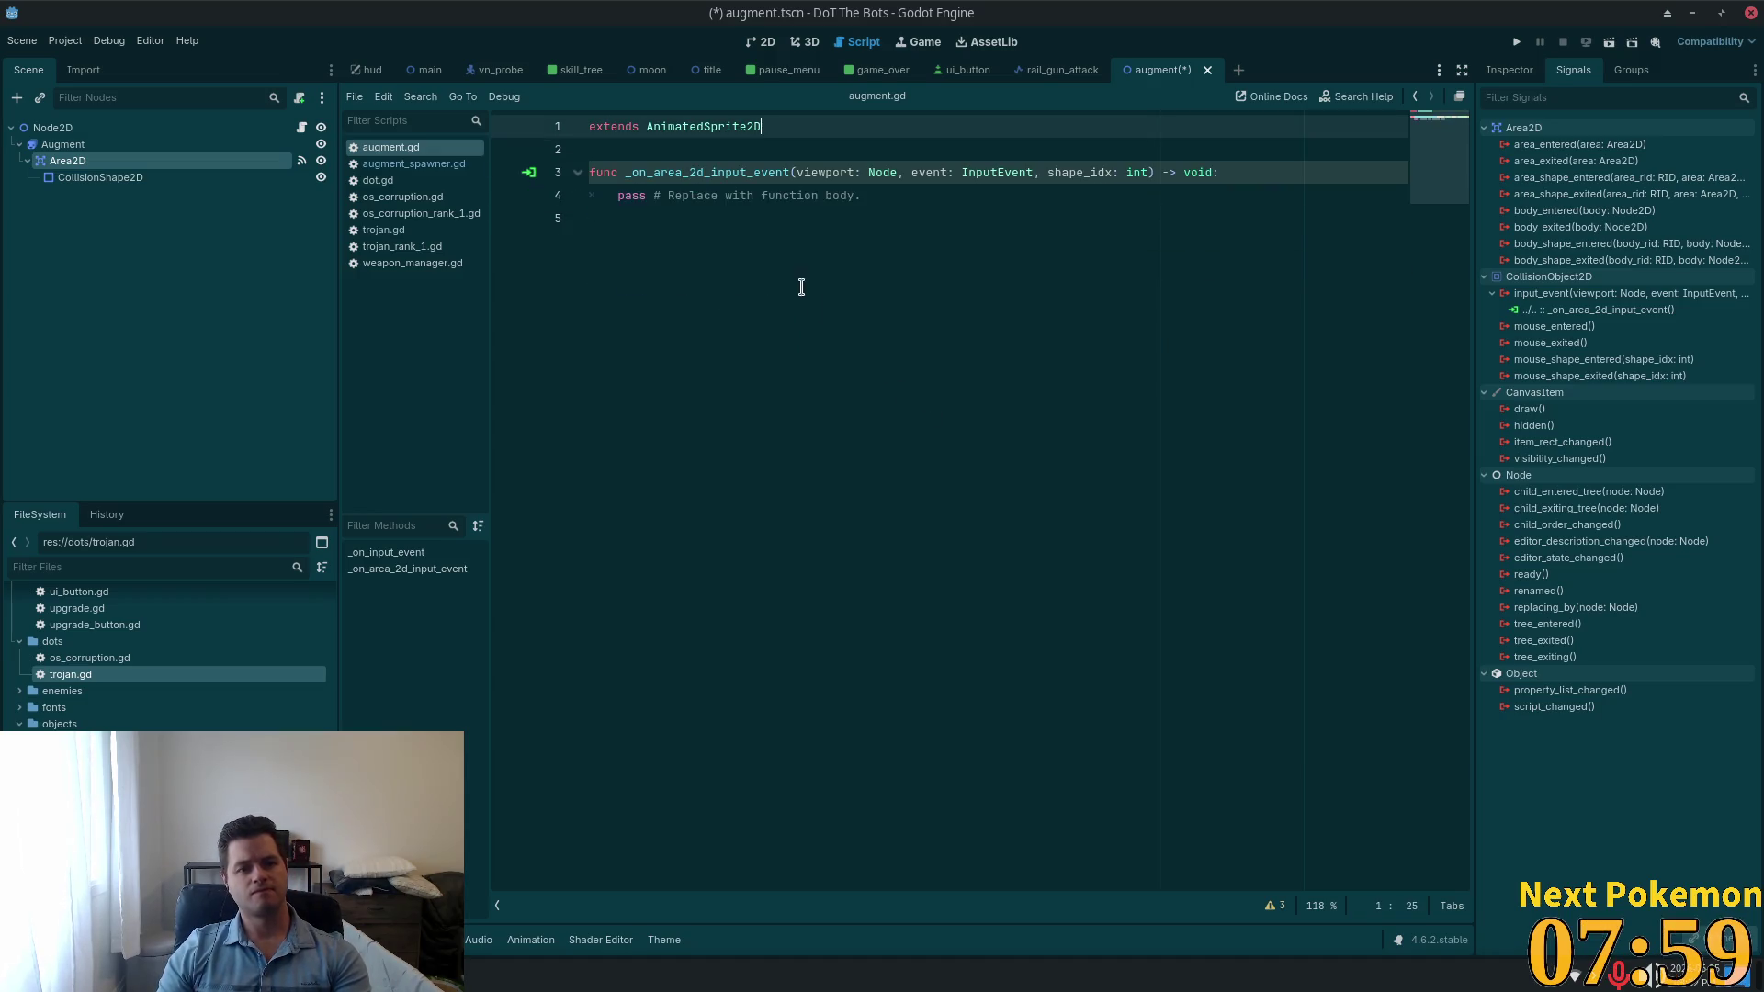
pyautogui.moveTo(900, 196); pyautogui.dragTo(661, 202)
pyautogui.write('if event is InputEventMouseButton and event.pressed and event.button_index == MOUSE_BUTTON_LEFT: \t\tprint("Augment clicked: %s" % name)')
pyautogui.hotkey('ctrl', 's')
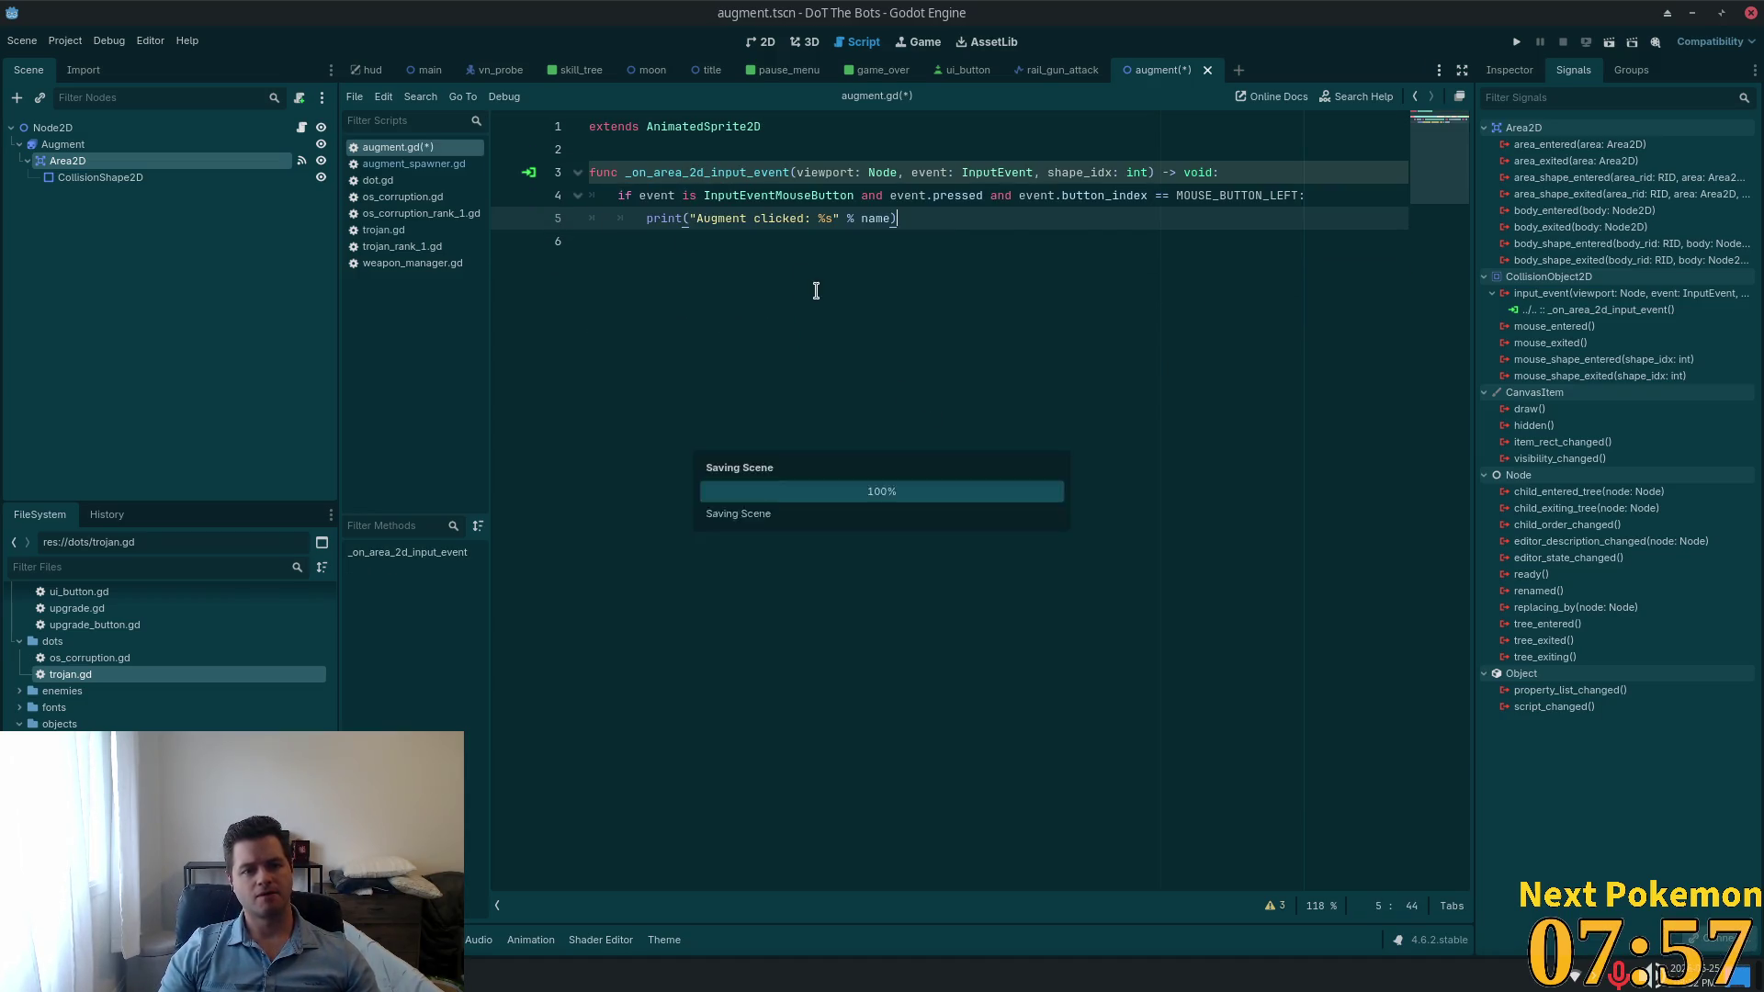
pyautogui.click(937, 362)
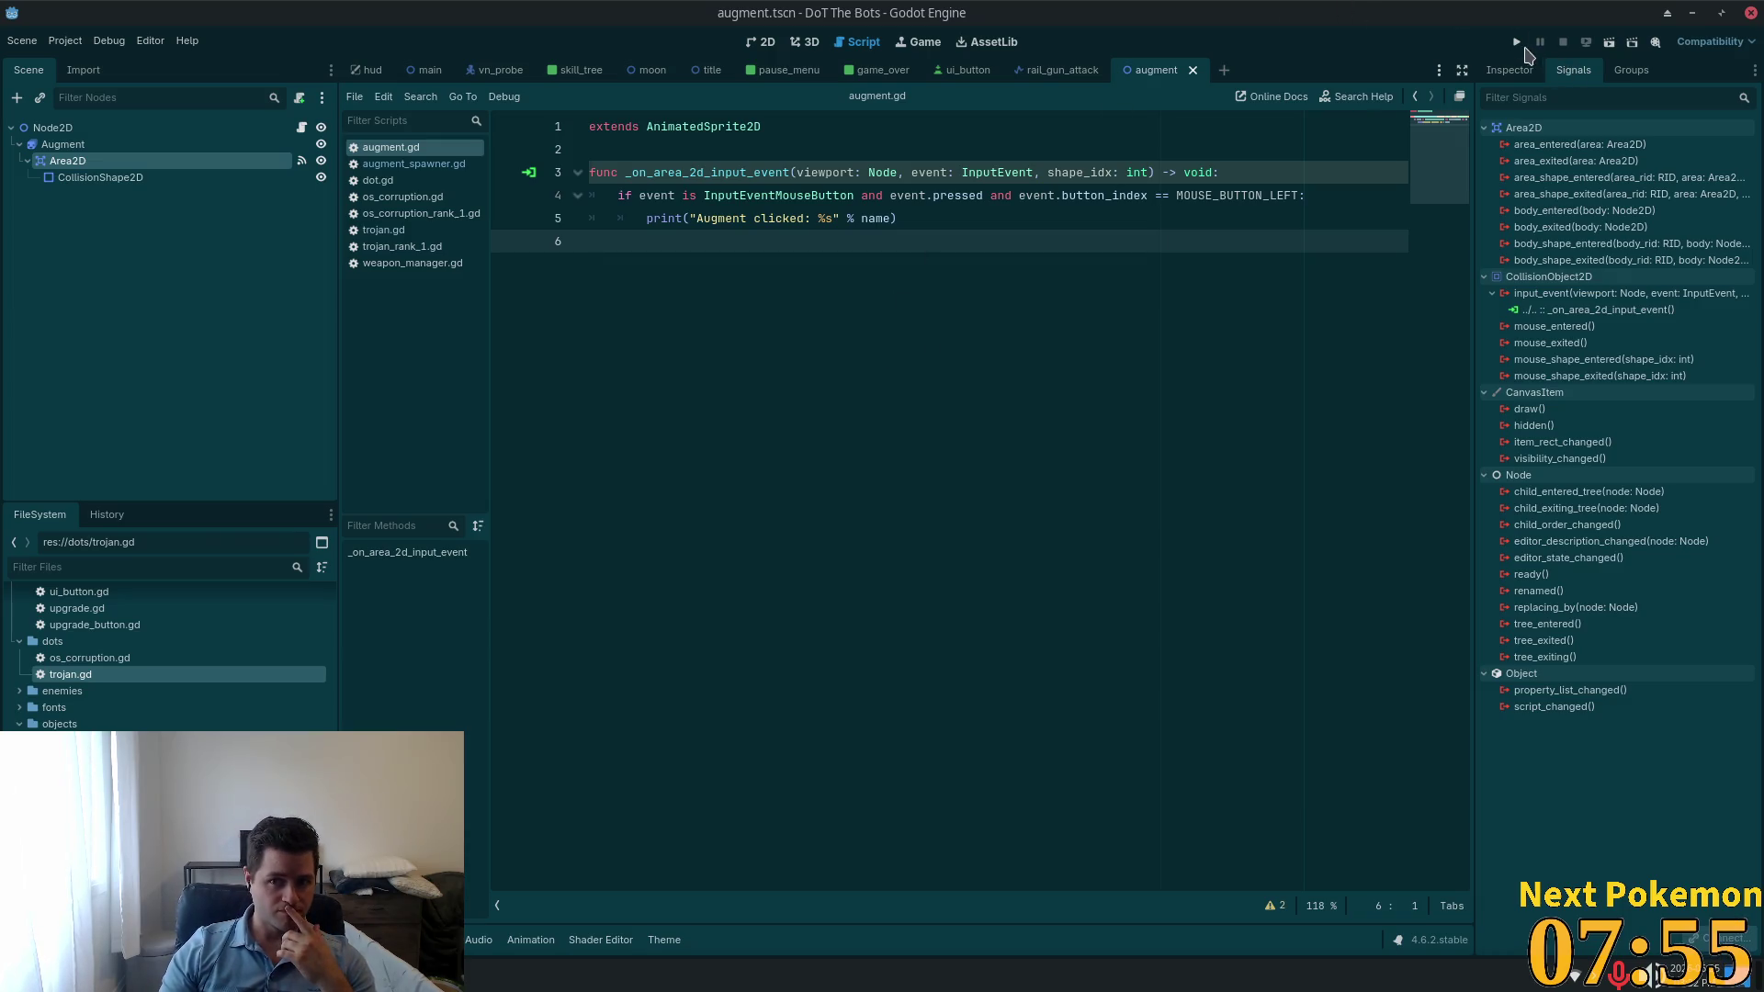
# Step: Test-run the game and inspect the root node, running into the script type error
pyautogui.click(1516, 42)
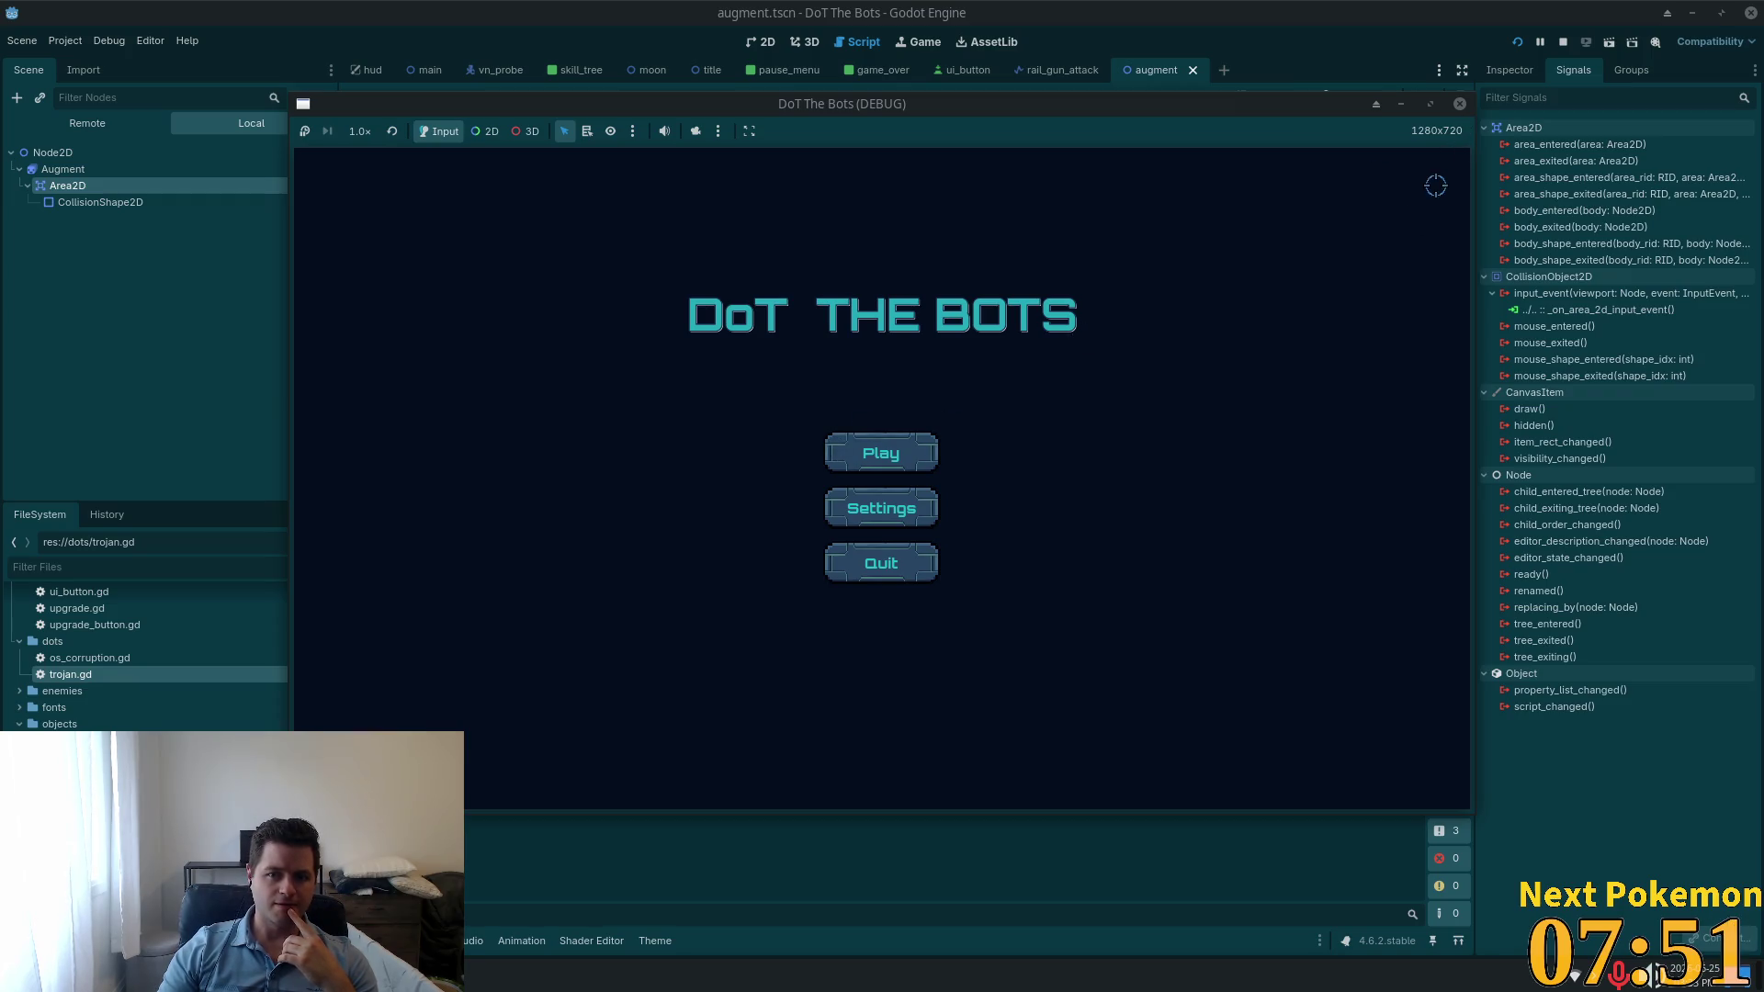
pyautogui.click(1459, 103)
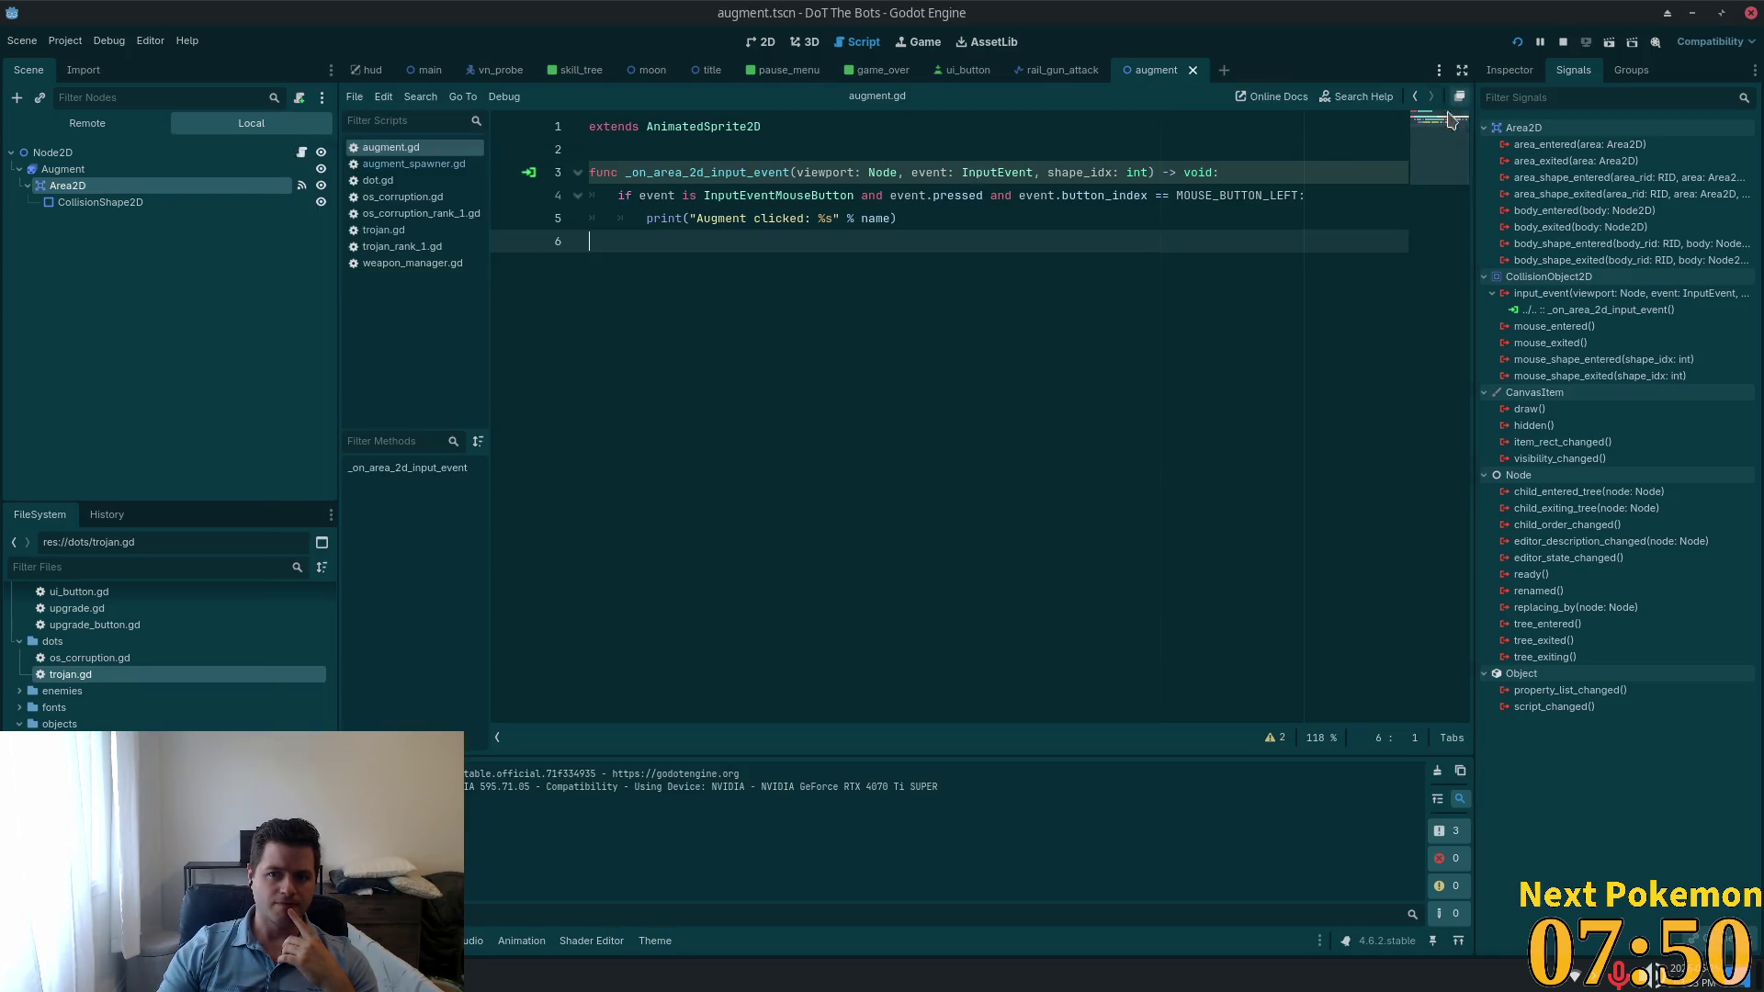
pyautogui.click(1511, 71)
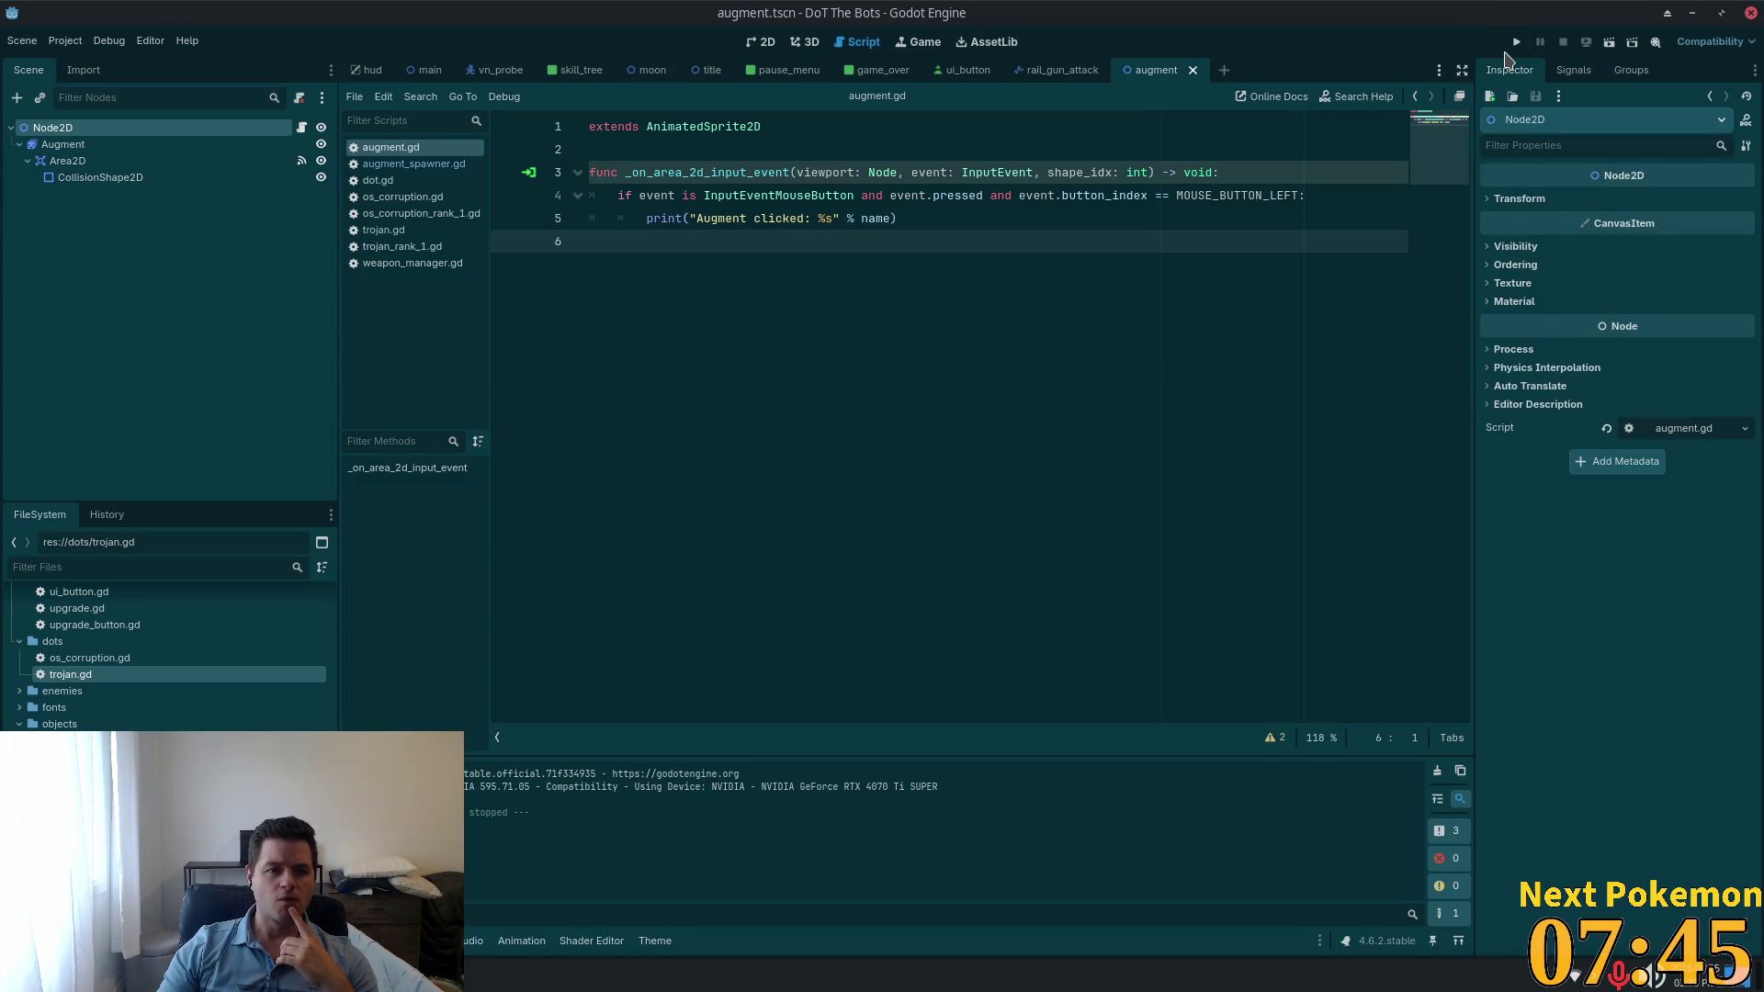
pyautogui.click(1515, 41)
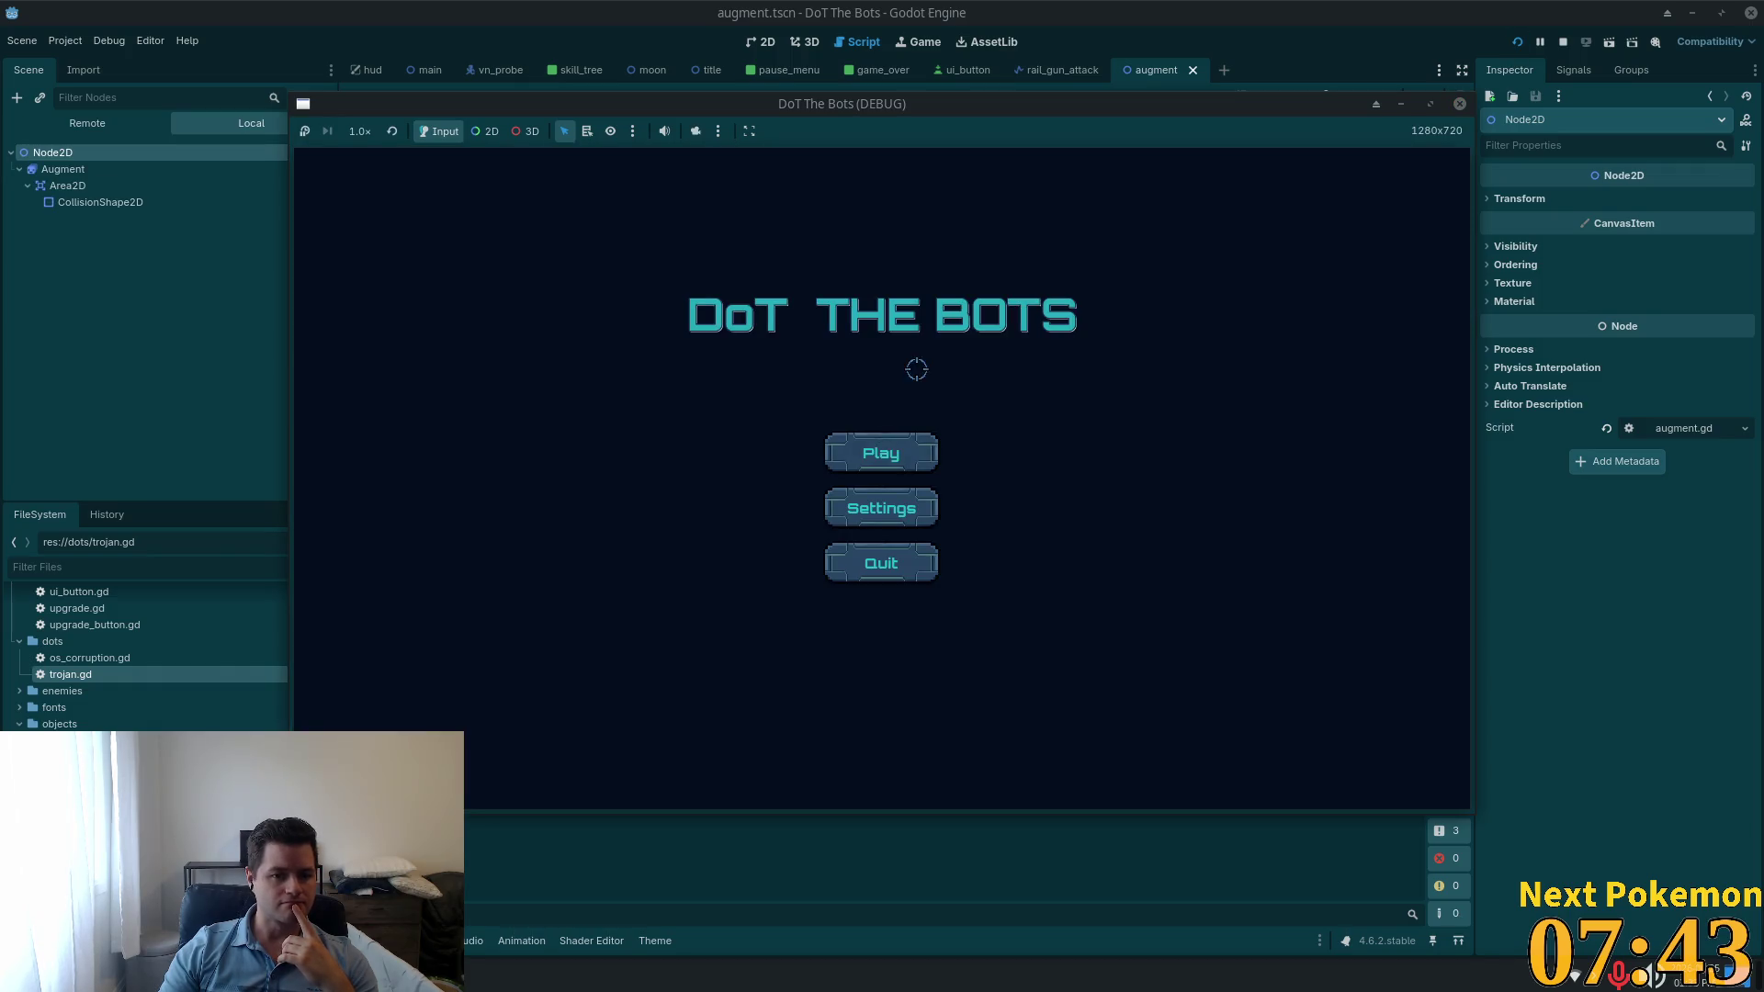
pyautogui.click(893, 445)
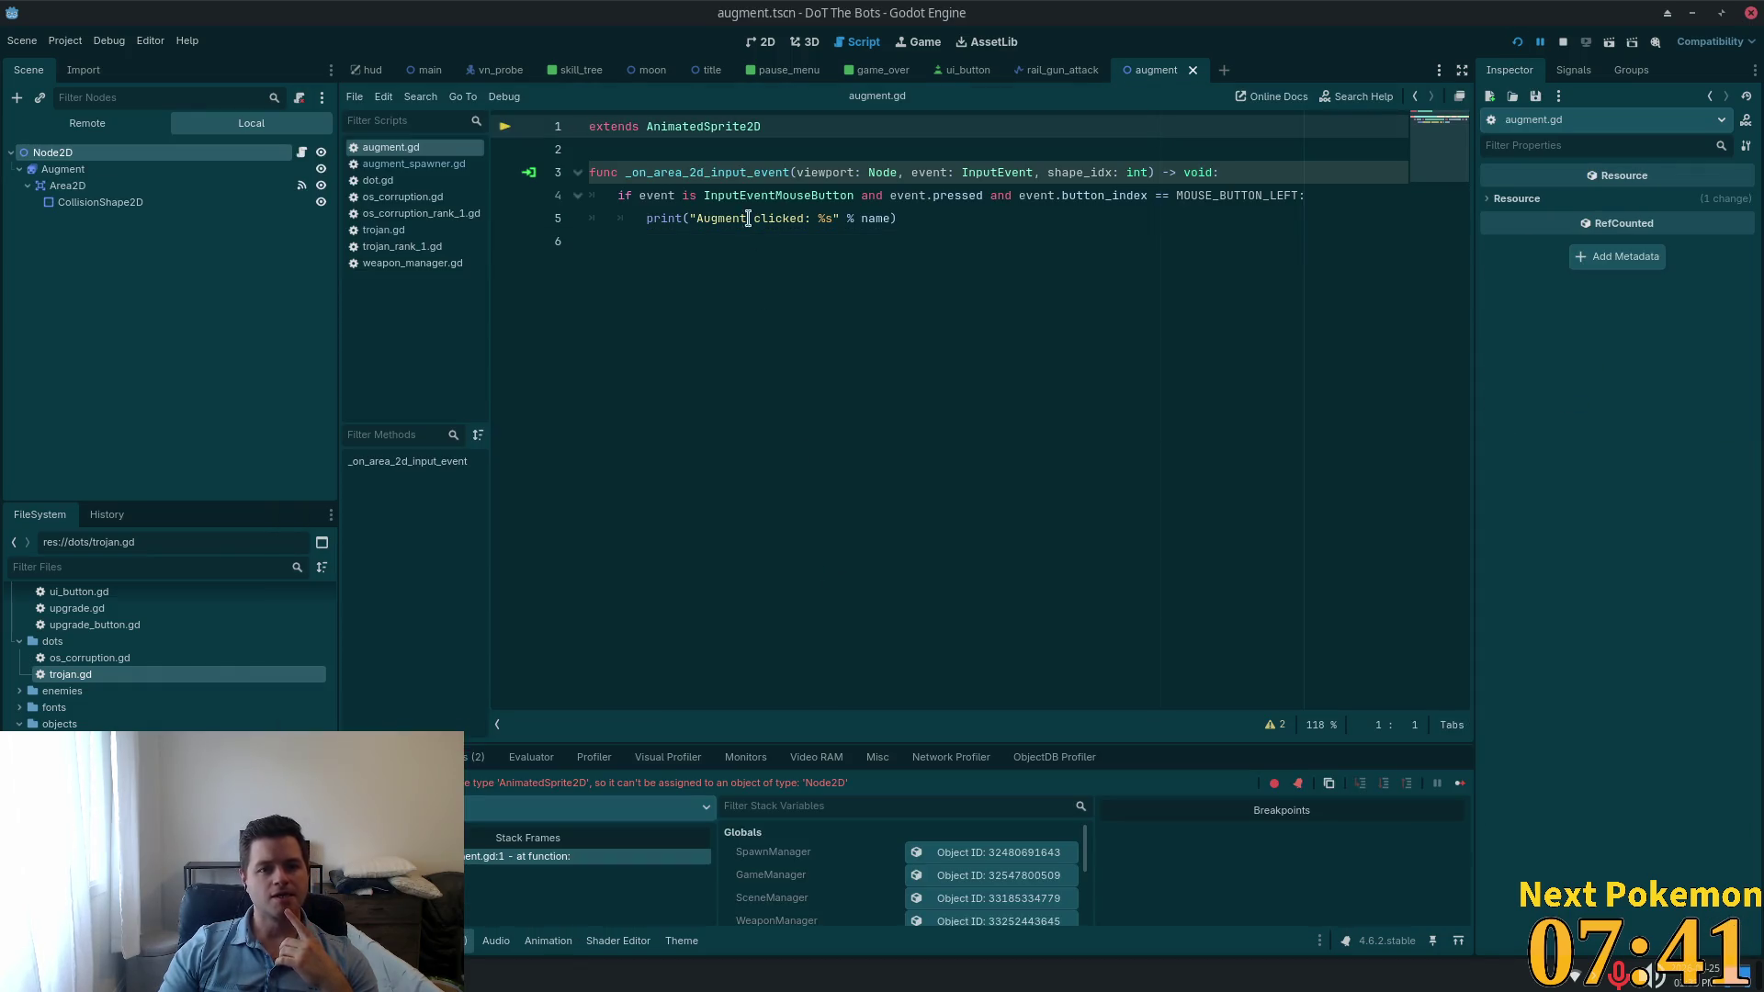
# Step: Change line 1 to extend Node2D, then rerun and start a game
pyautogui.doubleClick(699, 129)
pyautogui.write('Node')
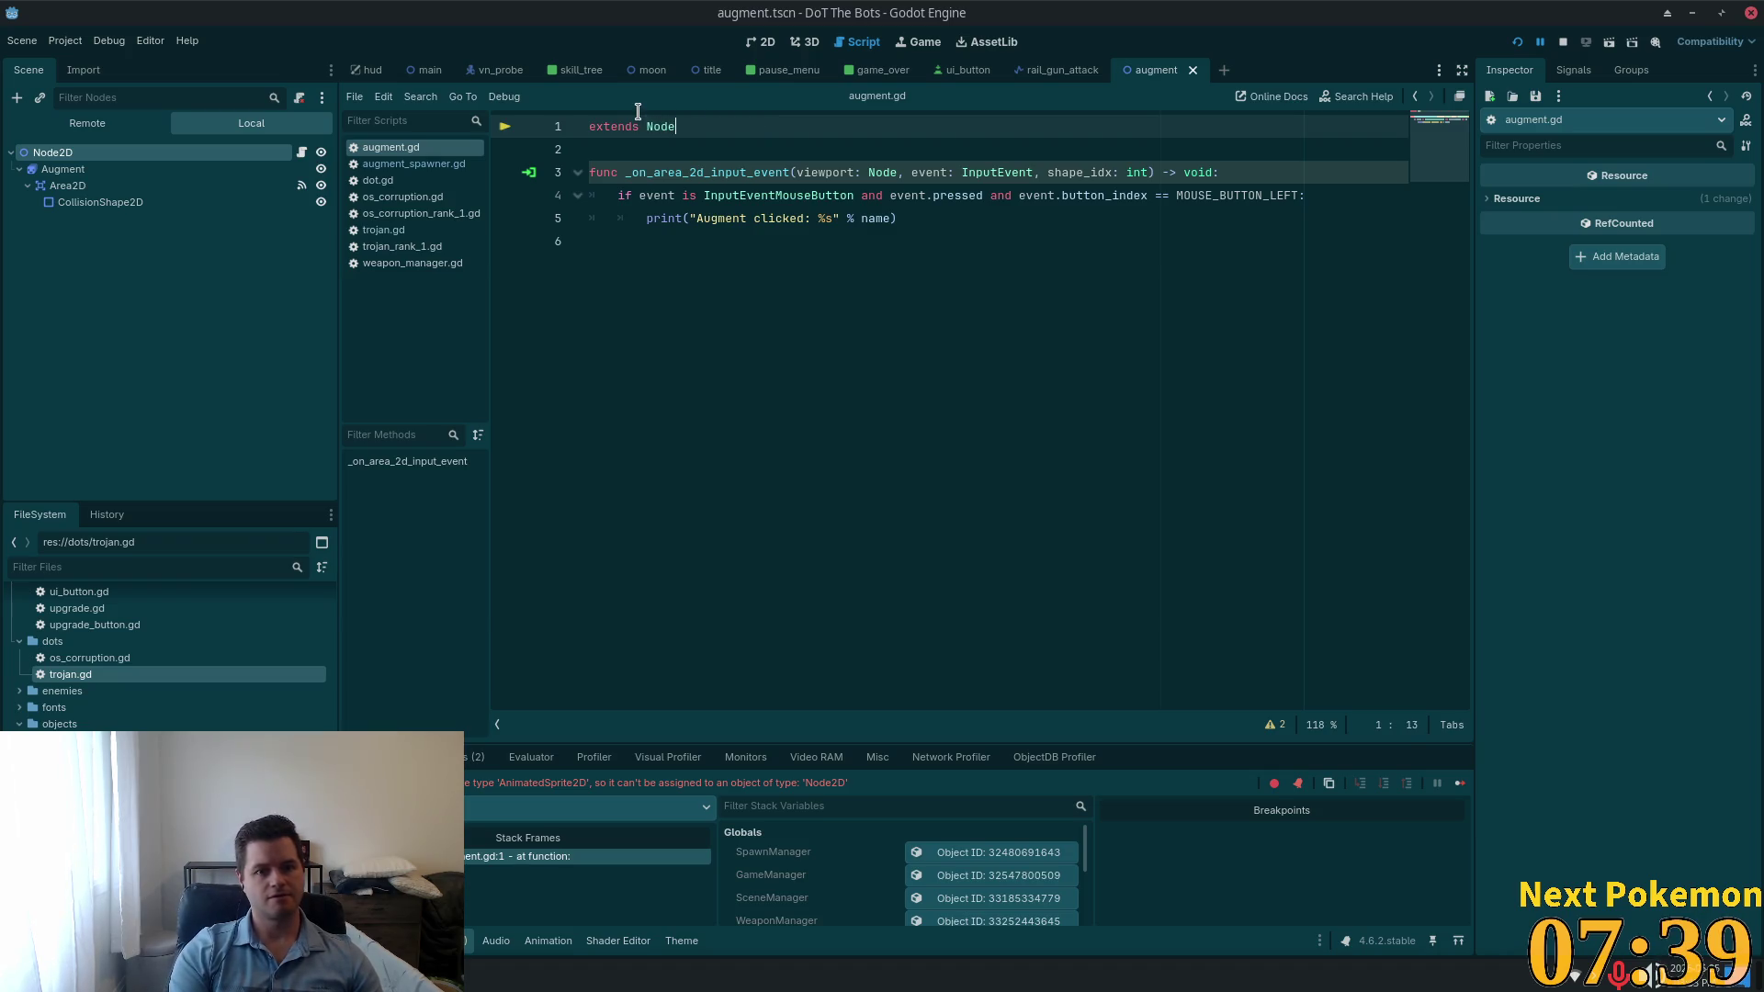
pyautogui.press('Return')
pyautogui.press('F6')
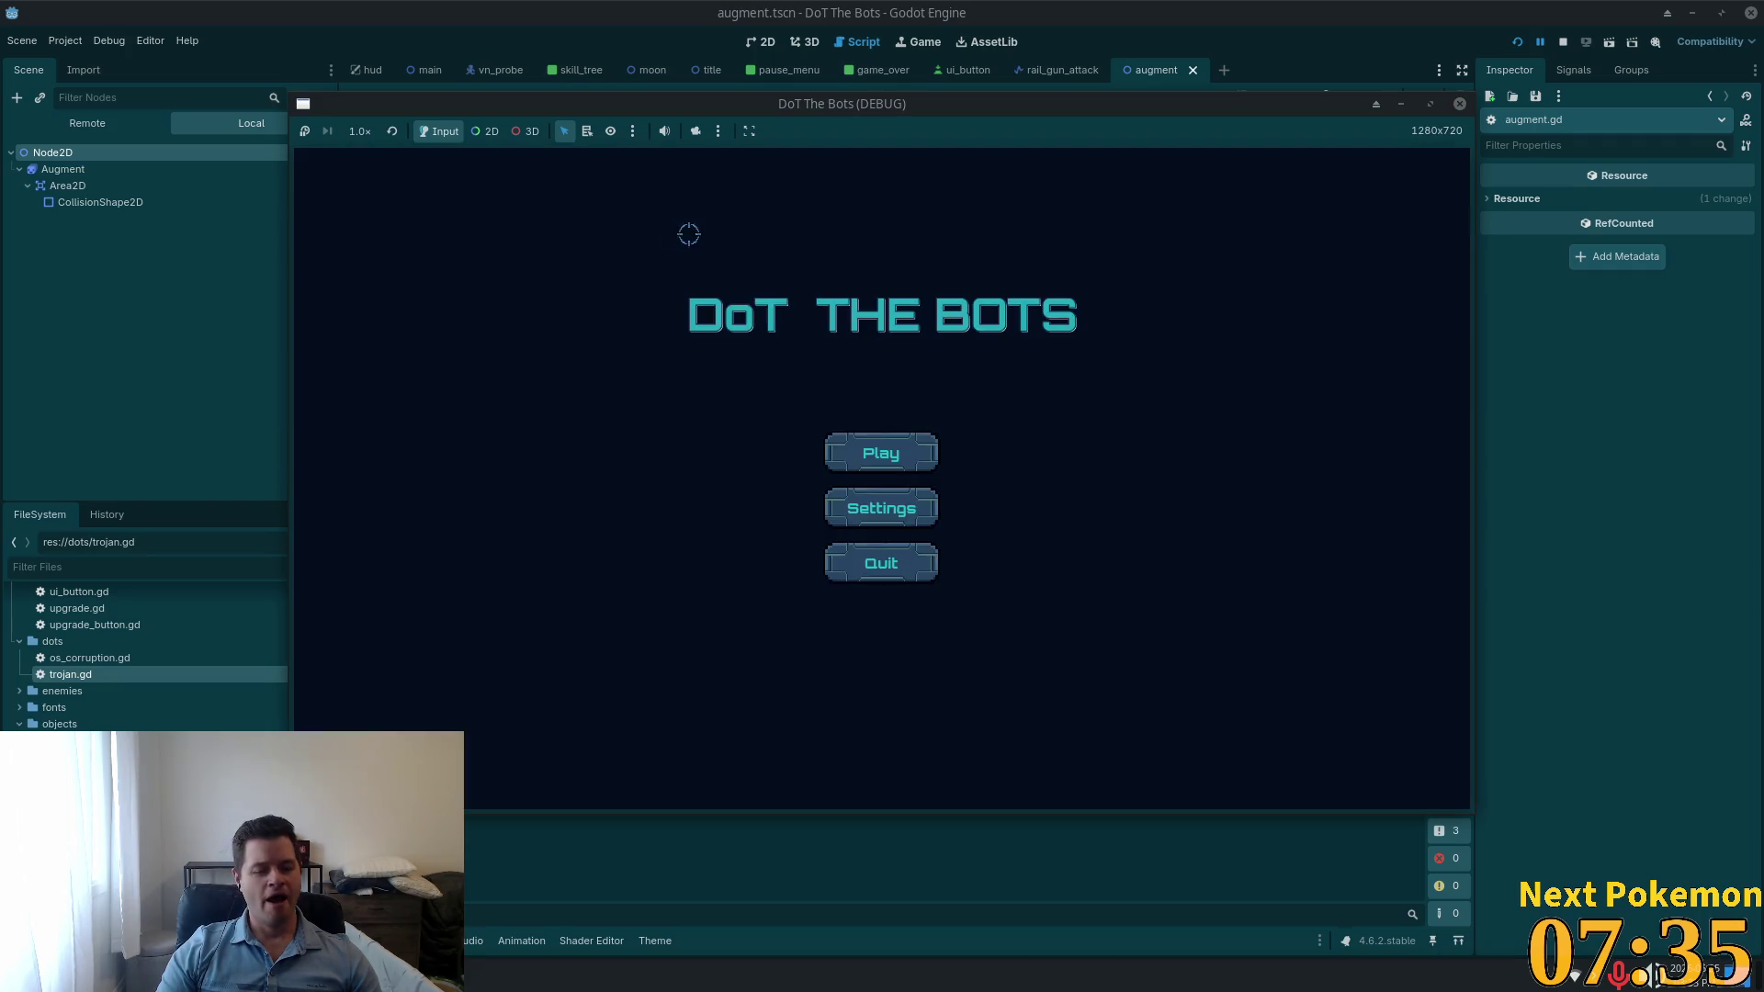
pyautogui.click(863, 464)
# Step: Click the green augment orb during play and keep playing until Game Over
pyautogui.click(739, 395)
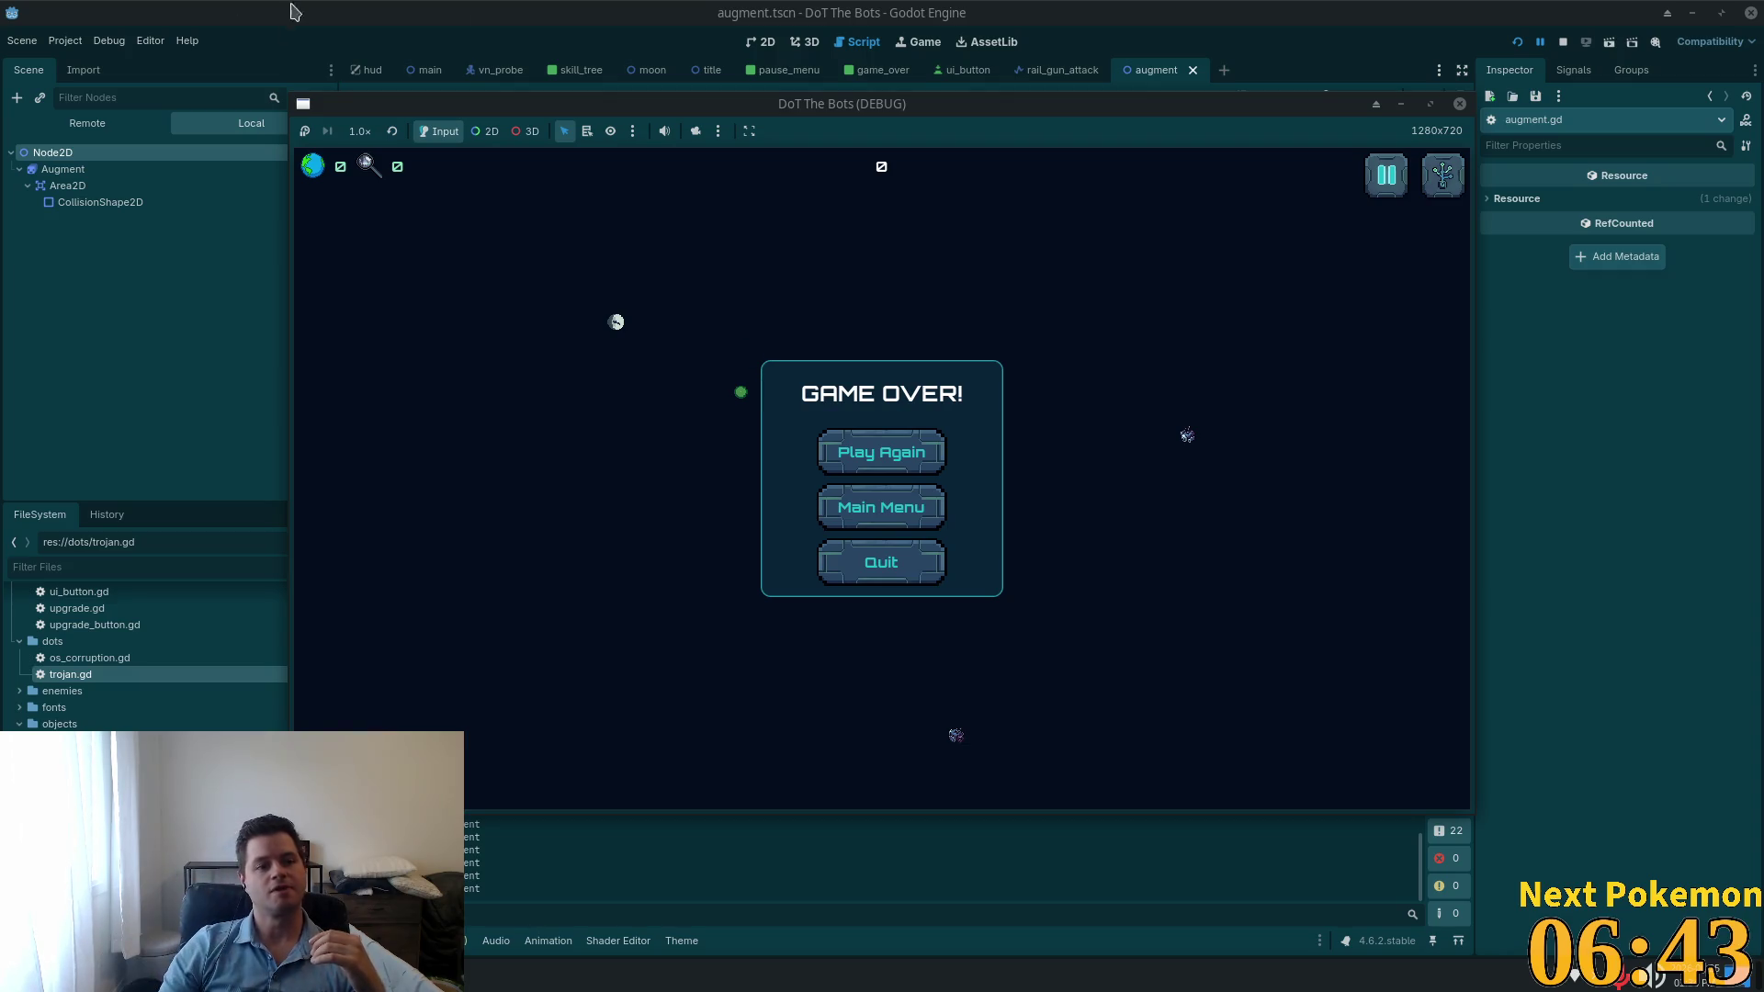
# Step: Select the Area2D's CollisionShape2D and bring up its 16.0 circle radius
pyautogui.click(67, 185)
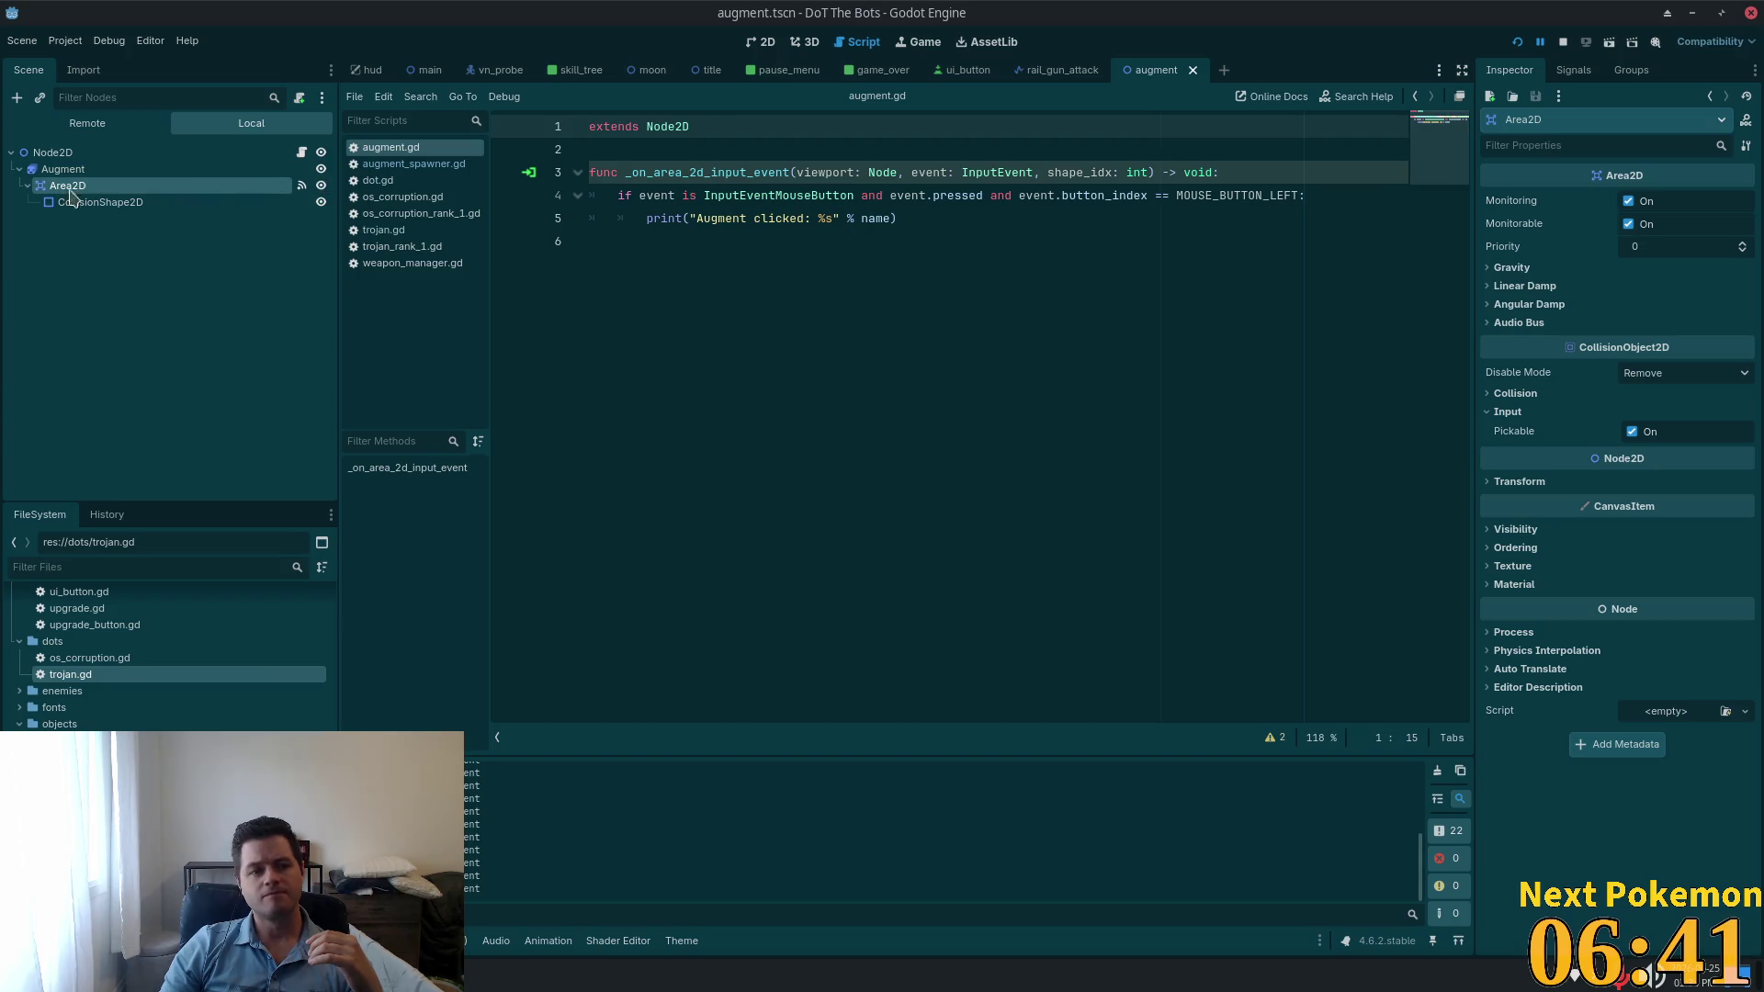
pyautogui.click(99, 202)
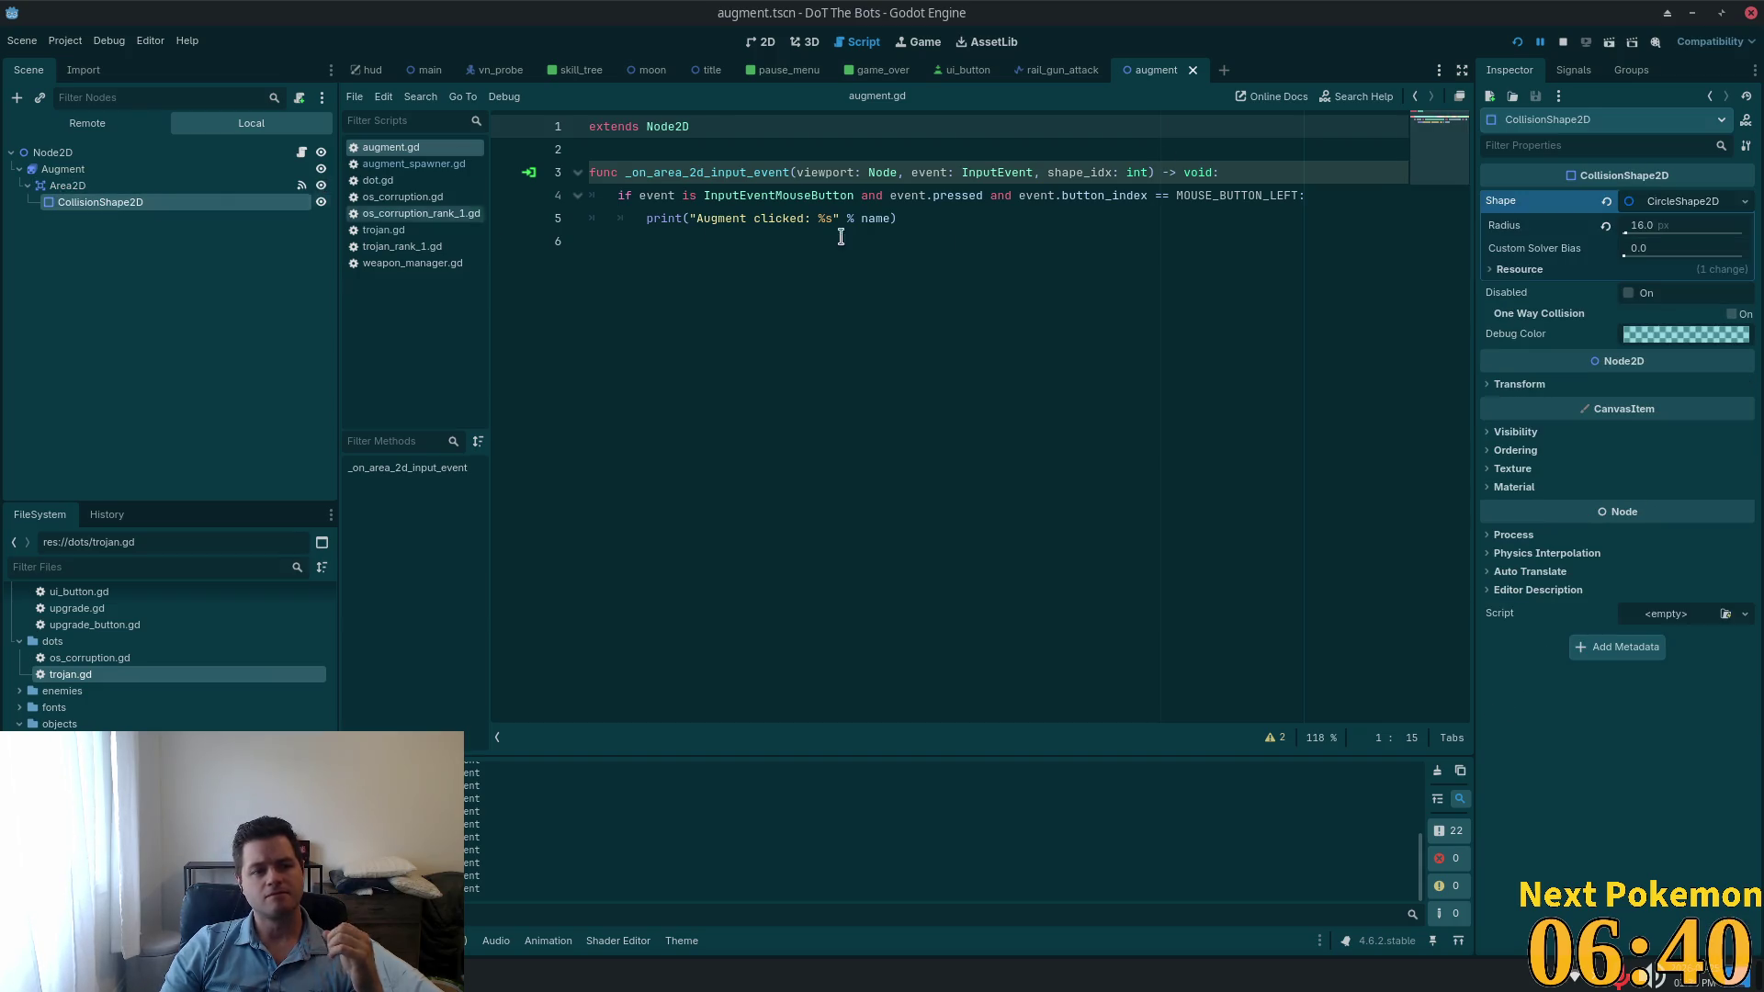
pyautogui.click(1663, 236)
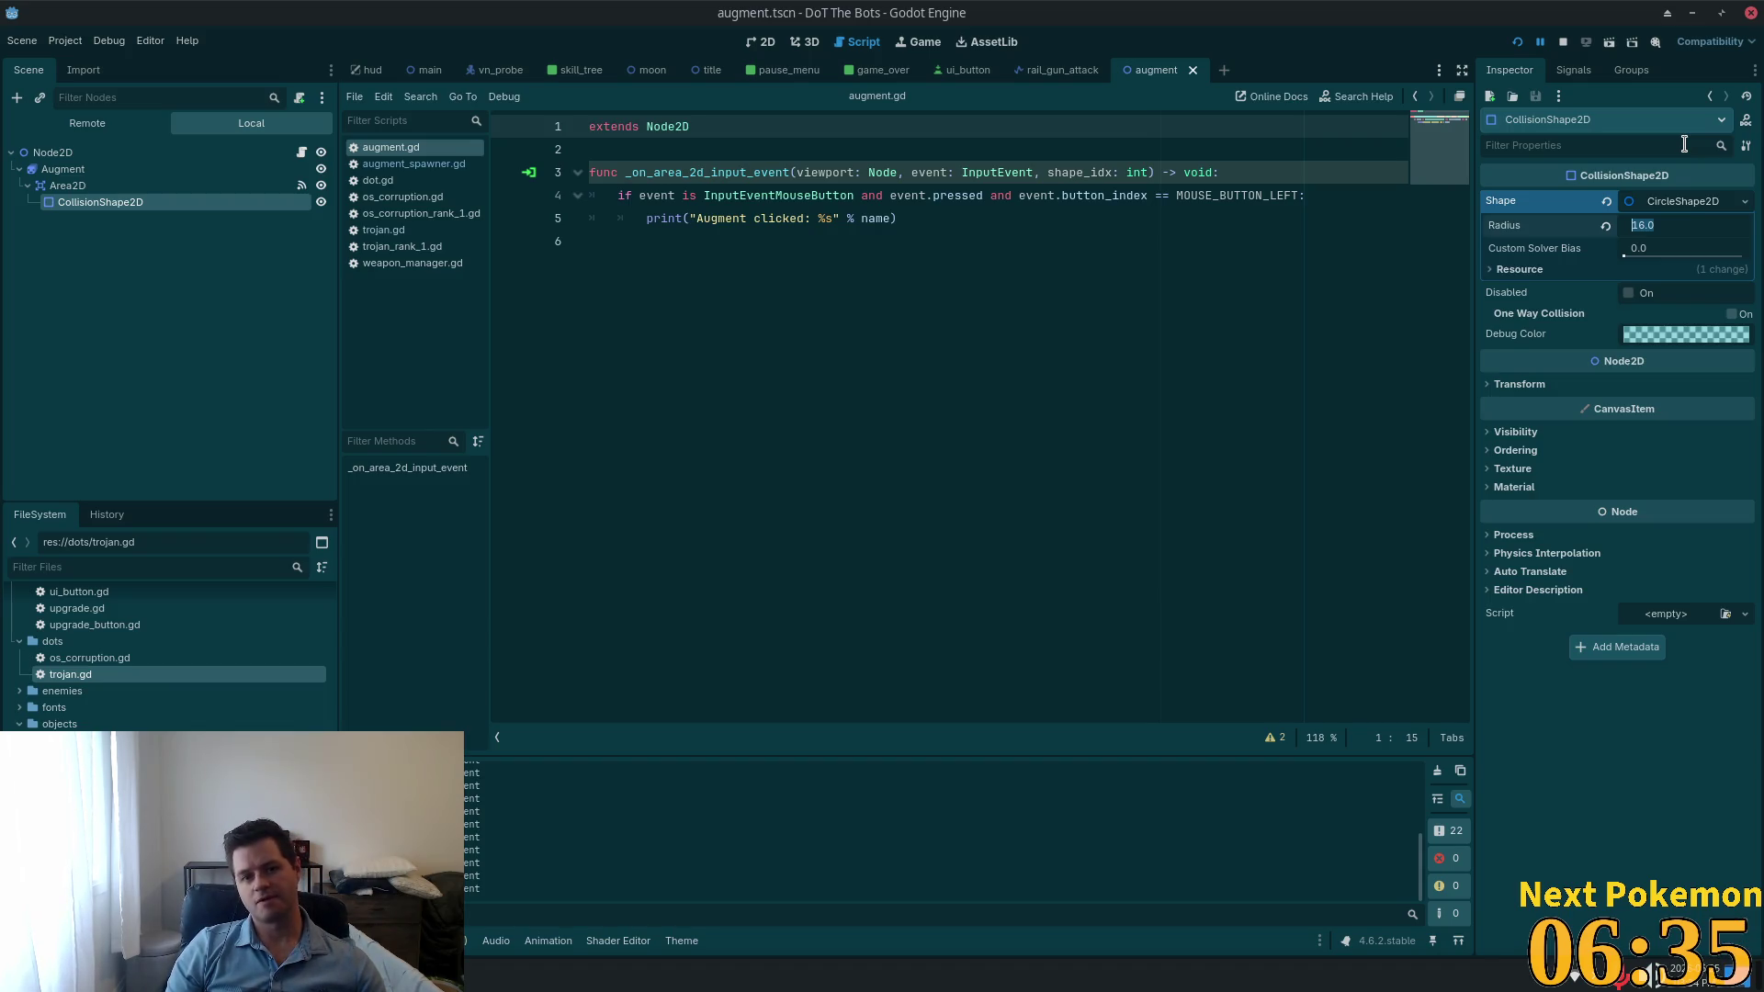
# Step: Stop and rerun the game, start gameplay, then close the game window
pyautogui.click(1514, 43)
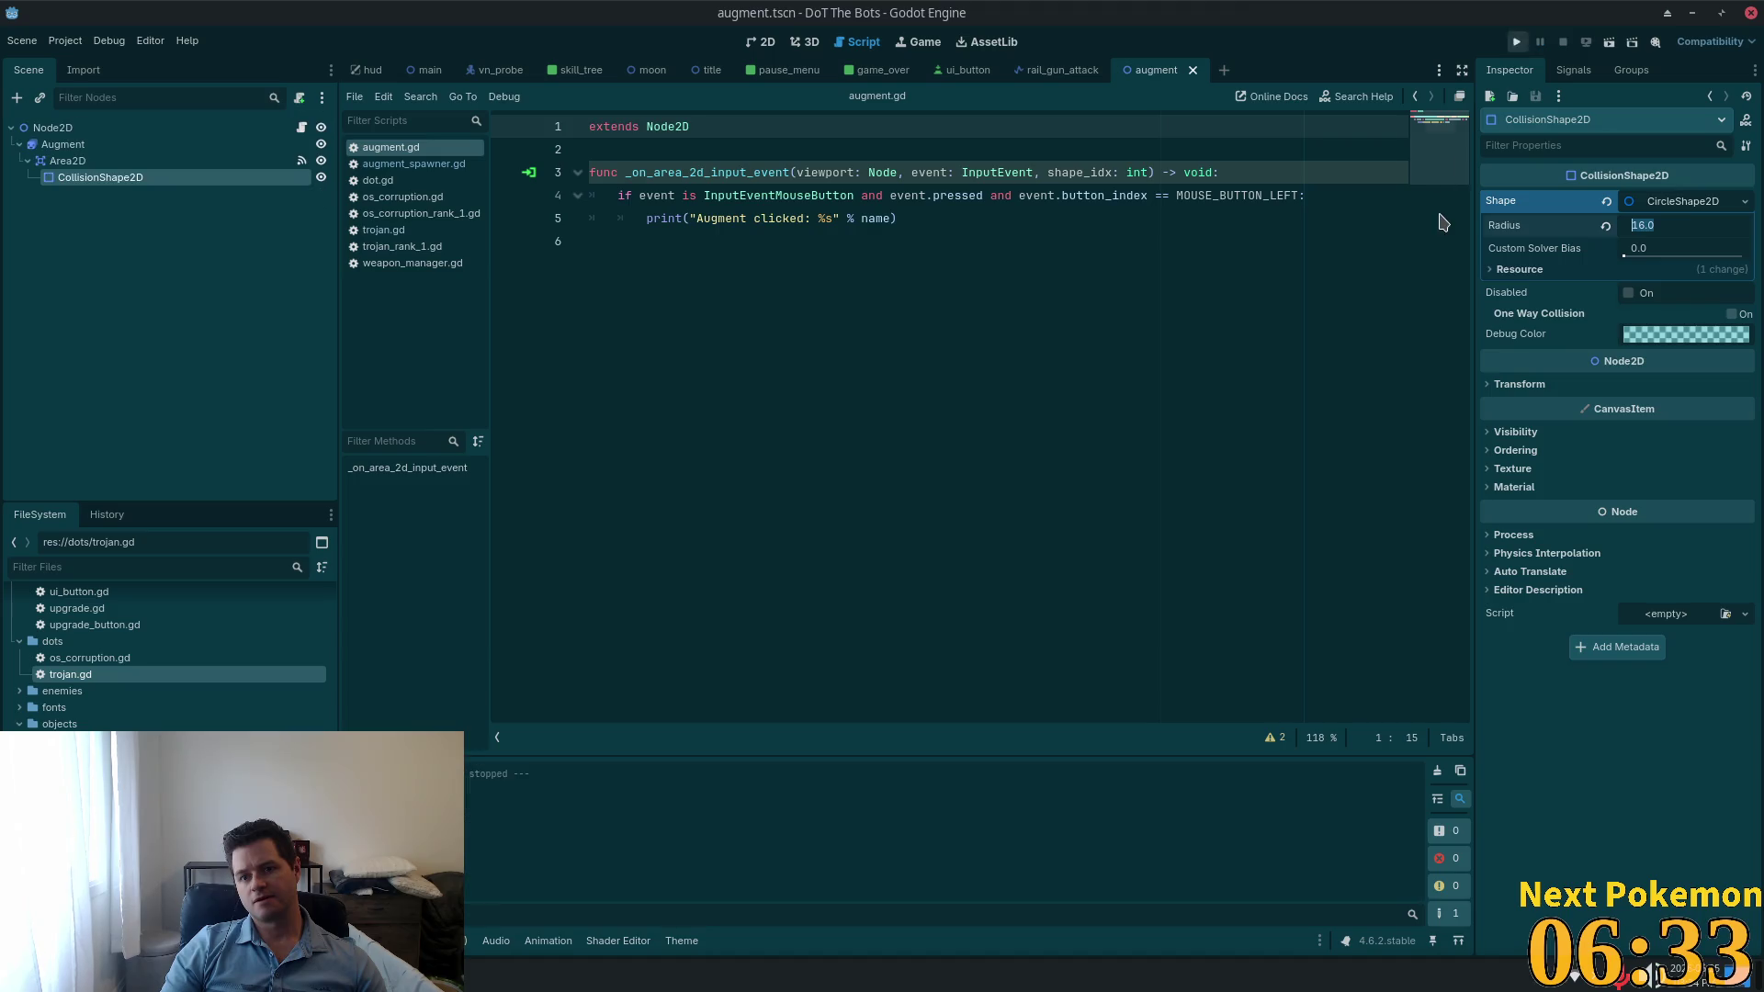
pyautogui.click(1516, 42)
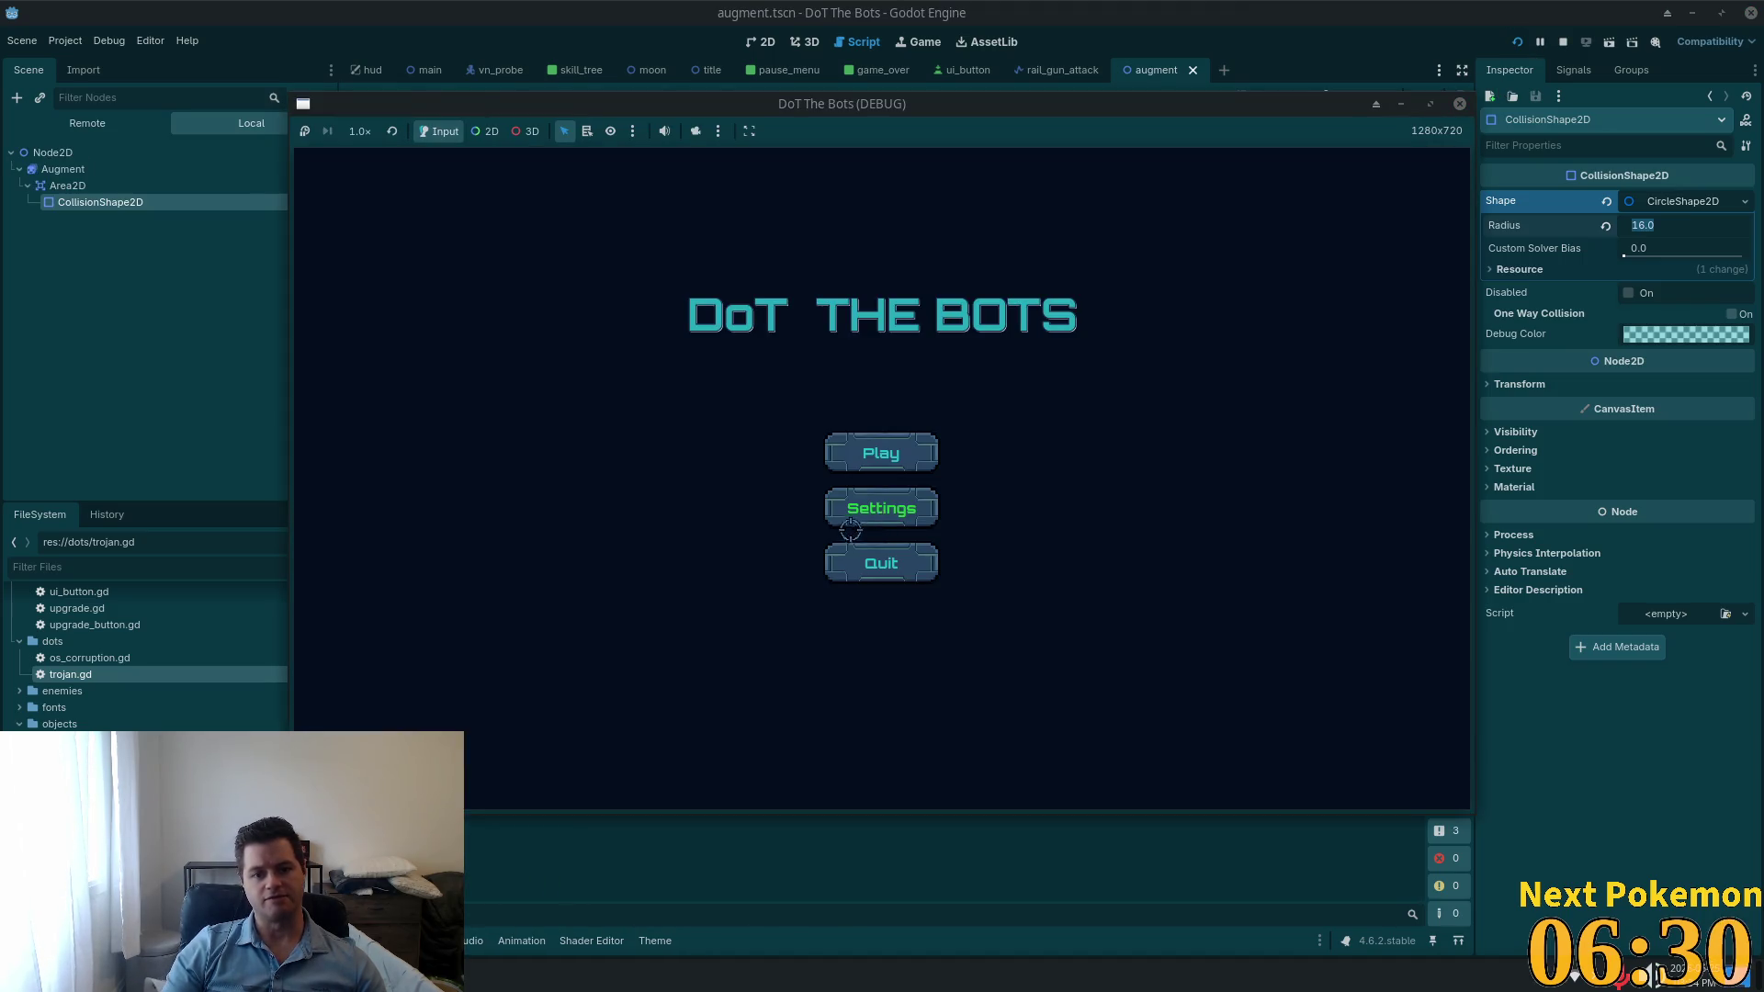
pyautogui.click(884, 448)
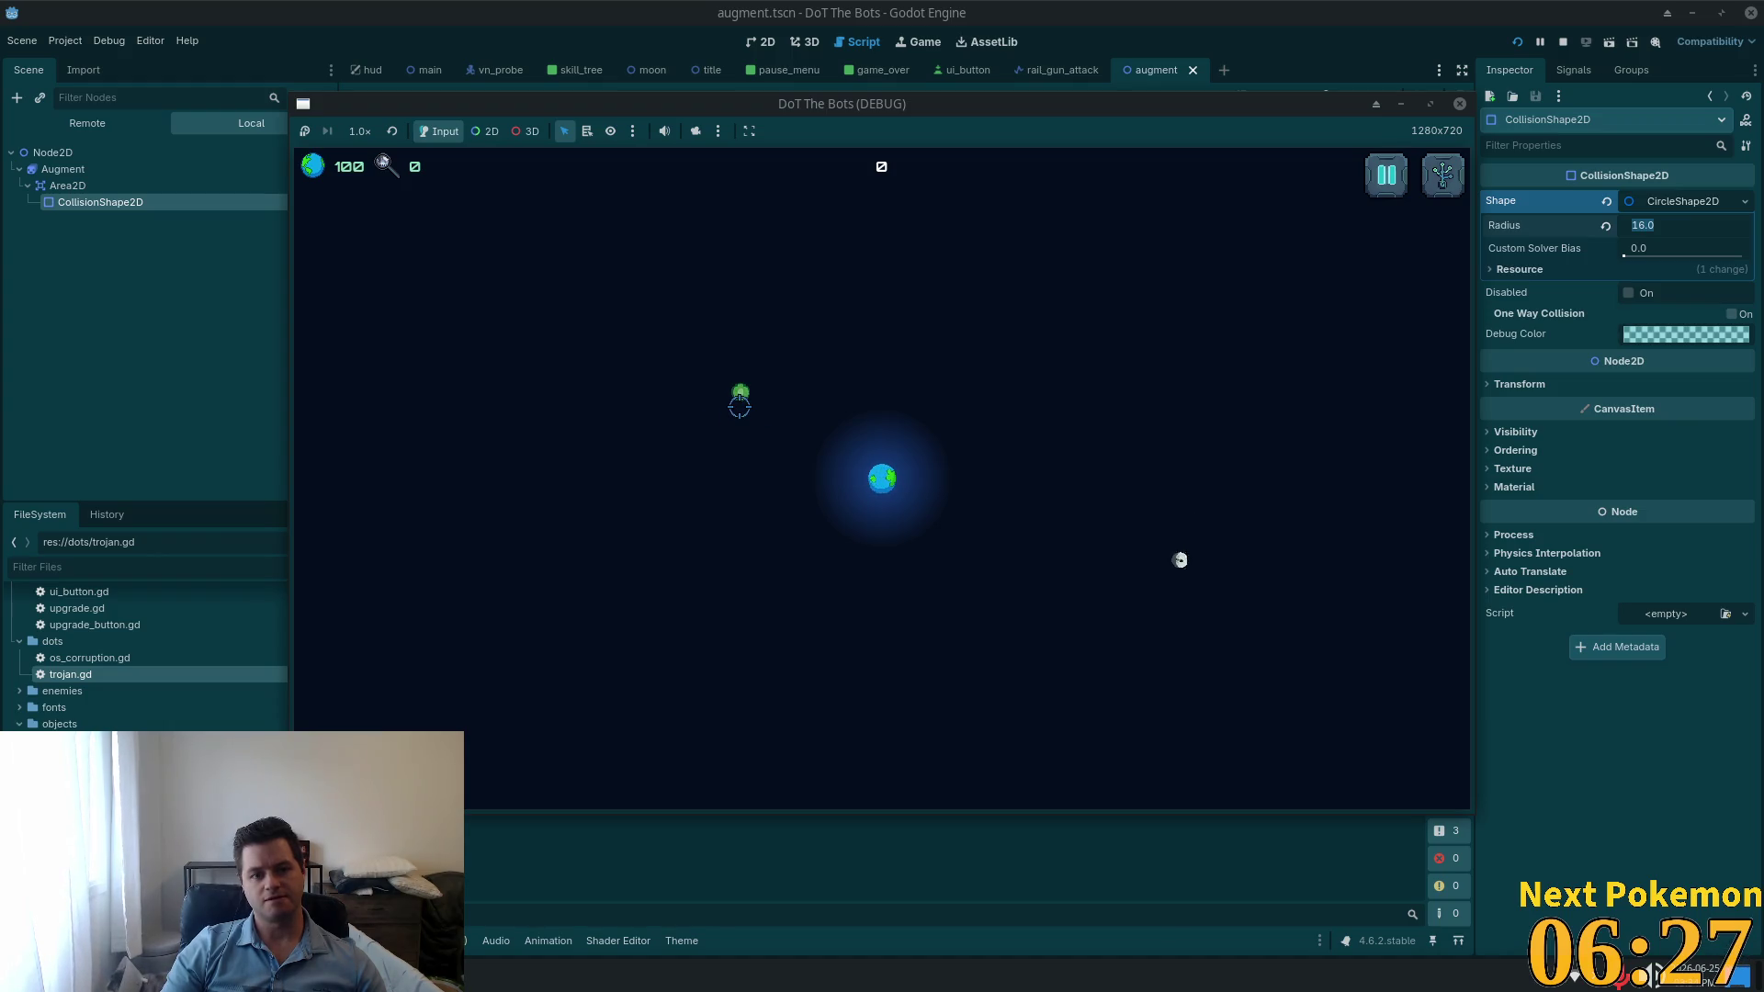
pyautogui.moveTo(739, 103); pyautogui.dragTo(935, 156)
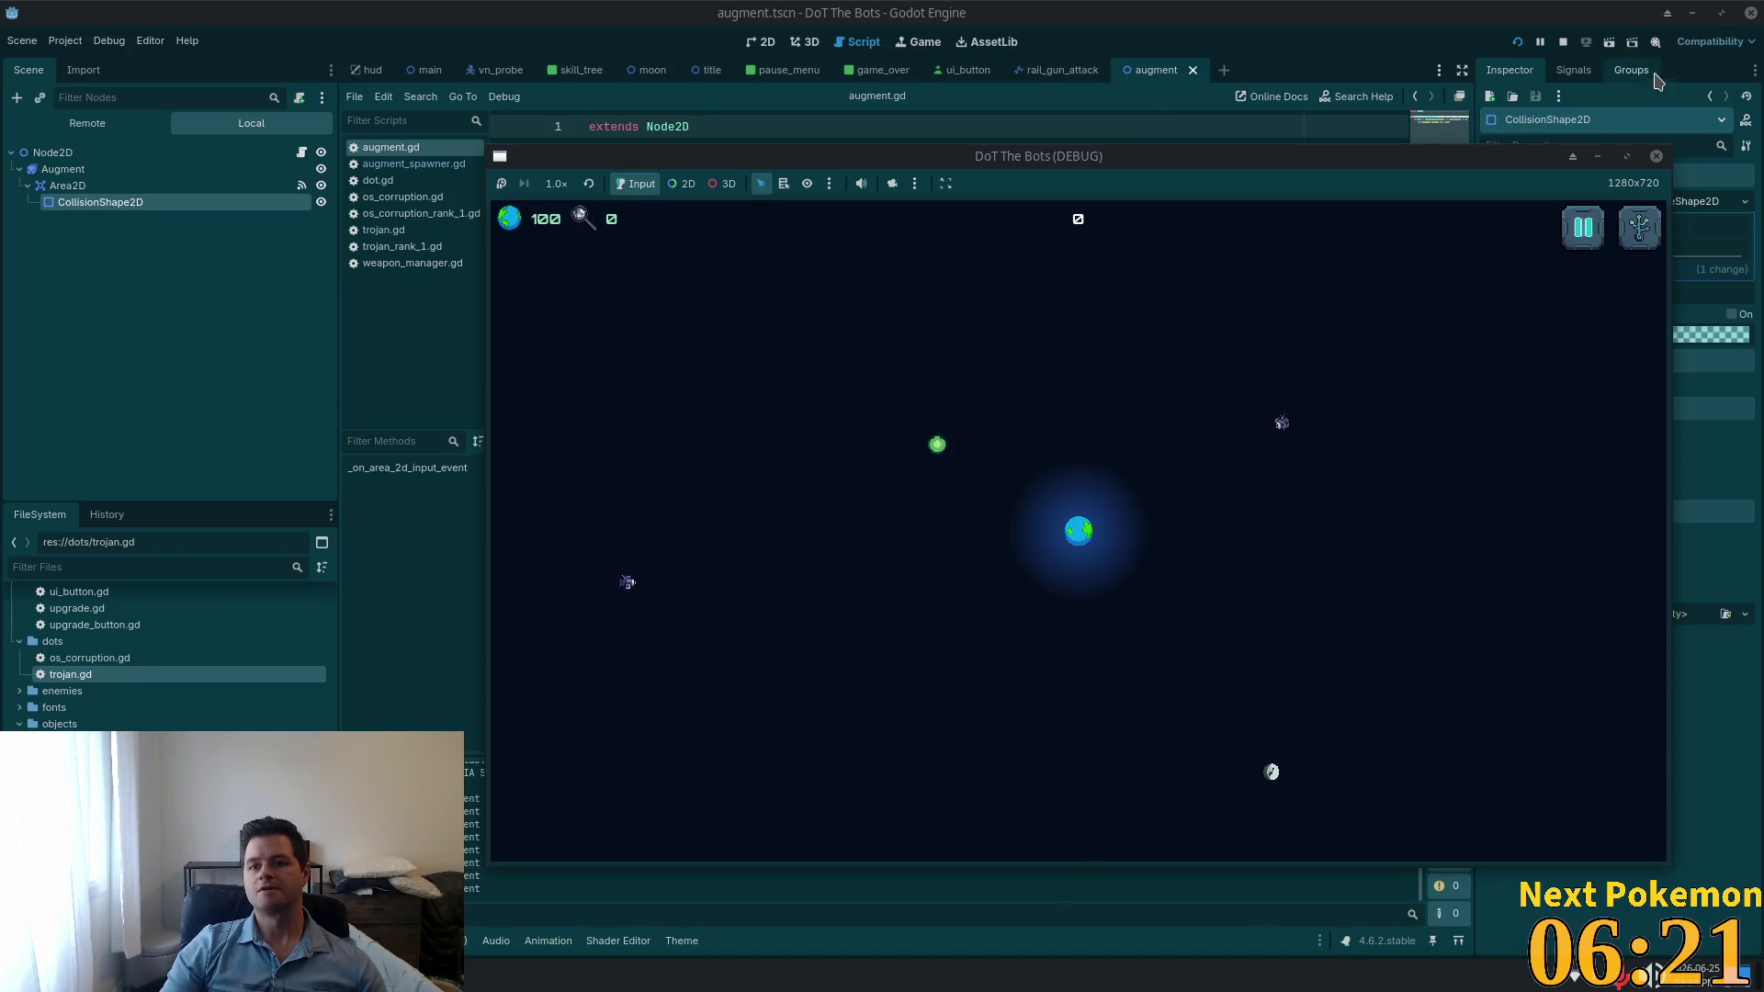
pyautogui.click(1562, 41)
# Step: Set the CircleShape2D radius to 32, relaunch the game, and view the circle in 2D
pyautogui.click(1667, 229)
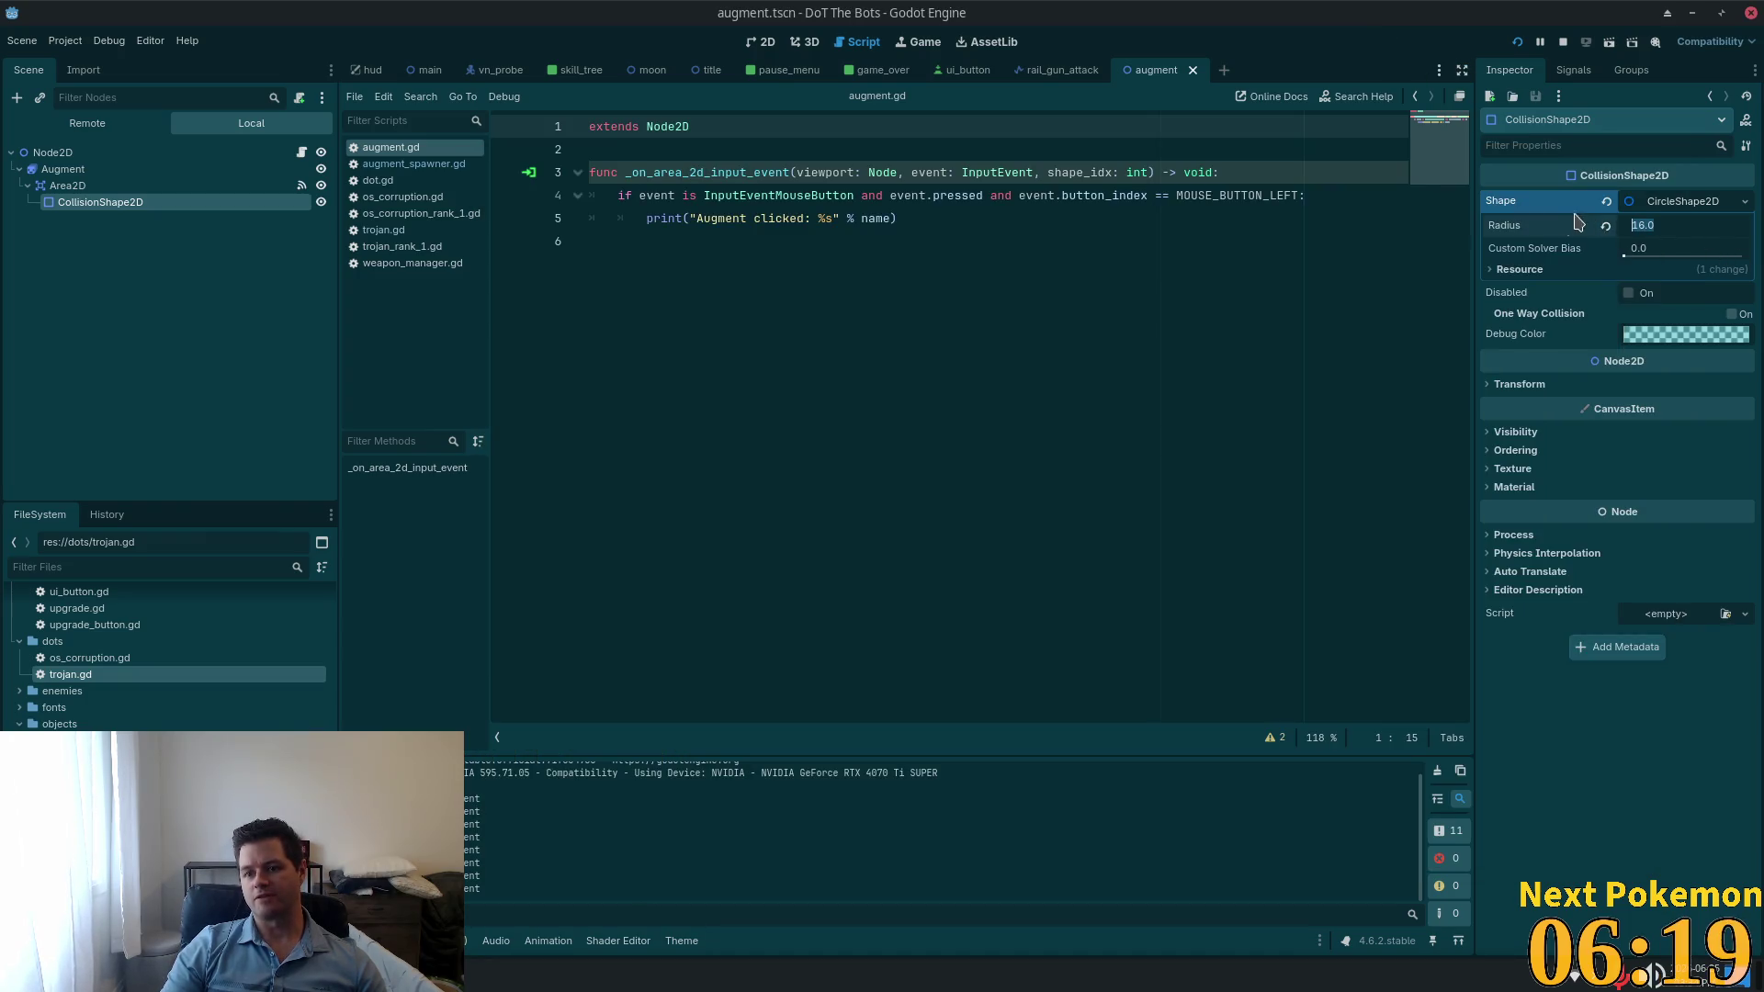
pyautogui.write('32')
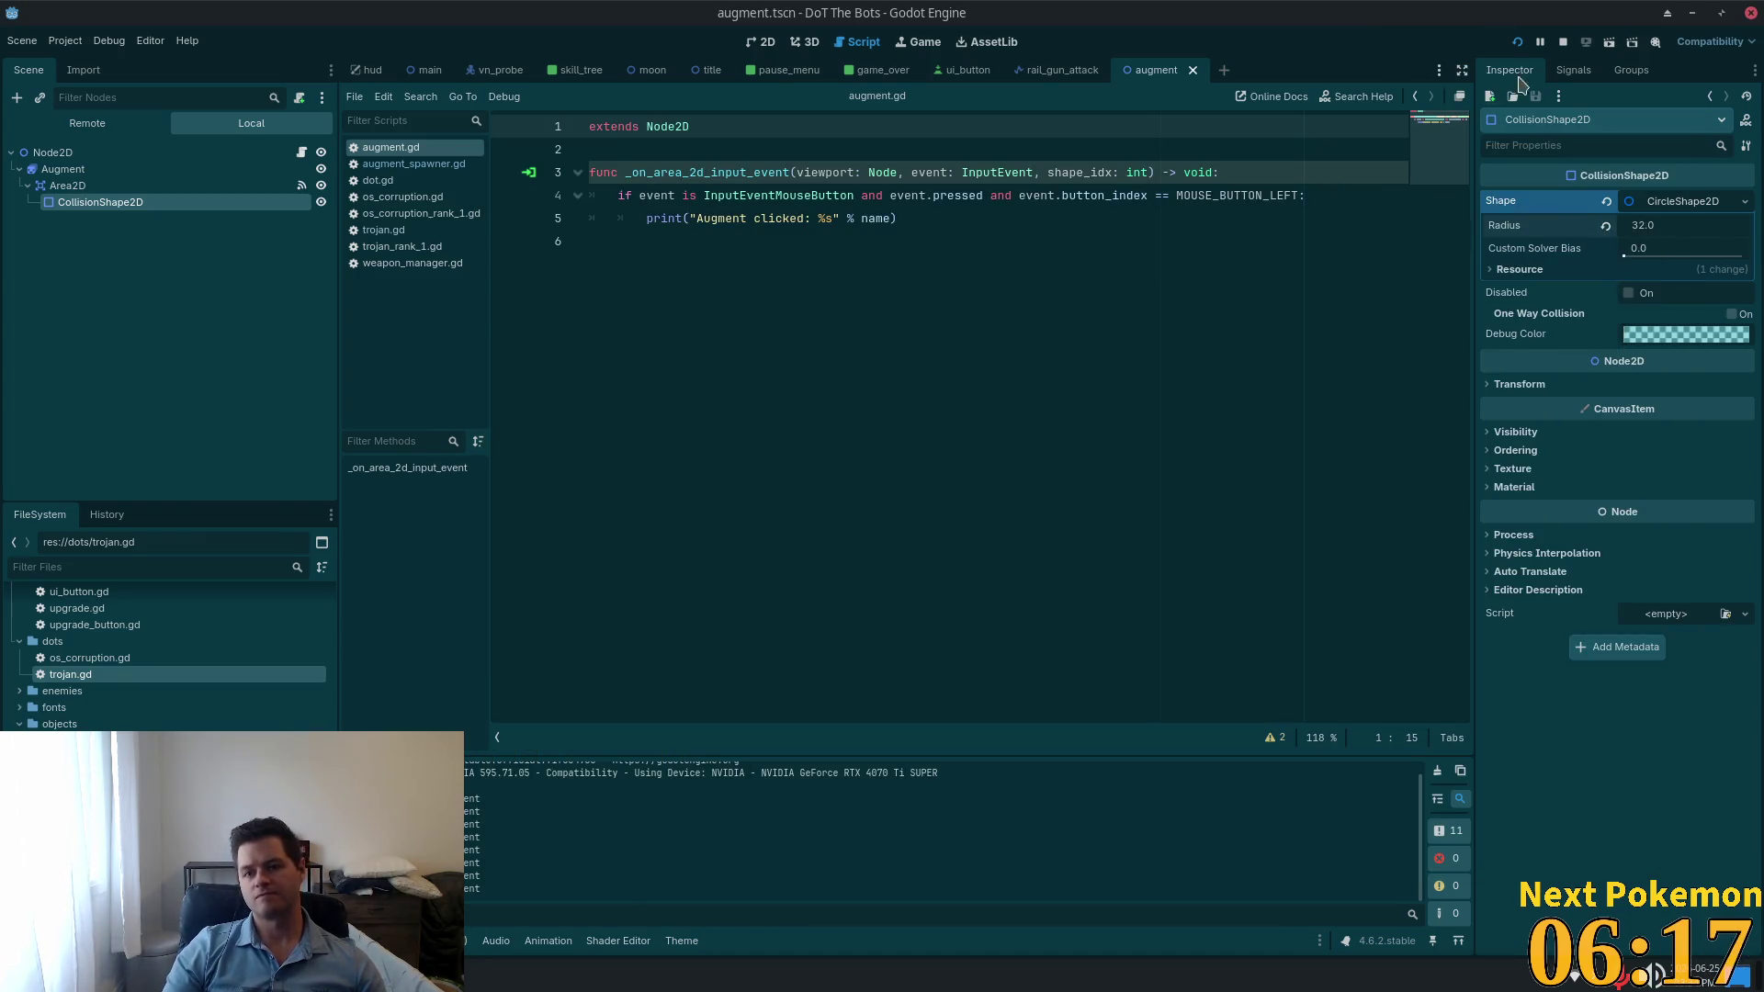
pyautogui.press('Tab')
pyautogui.click(1516, 43)
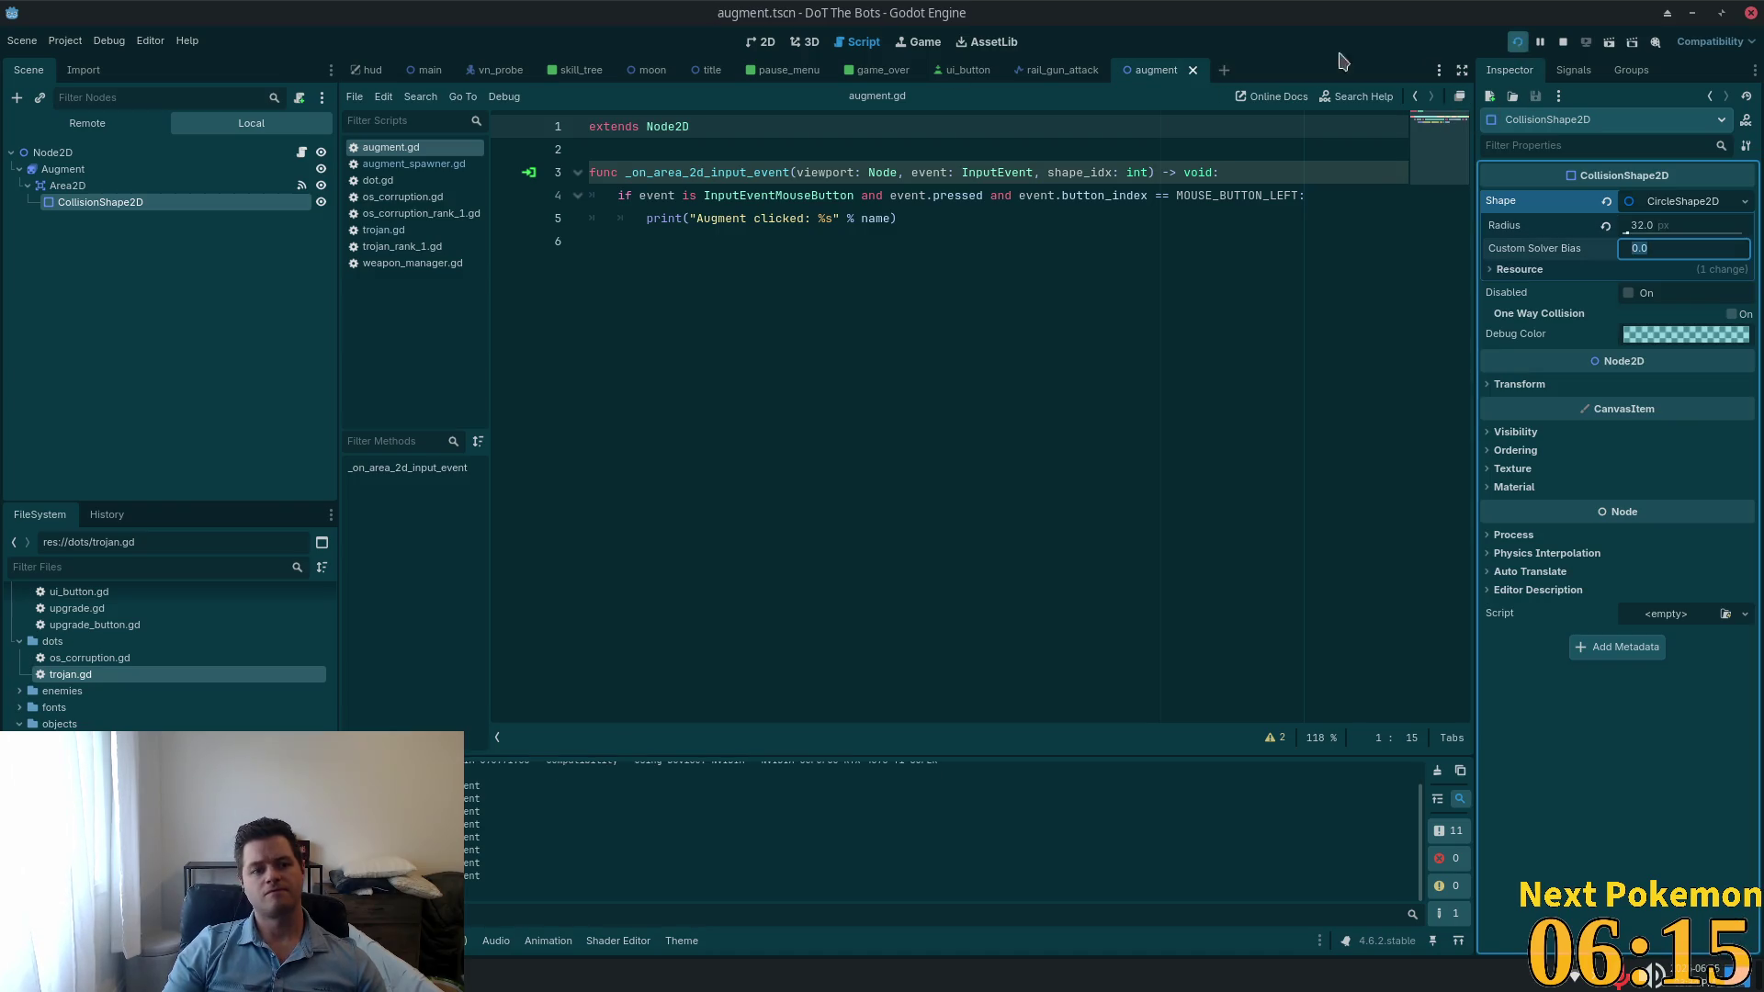
pyautogui.hotkey('ctrl', 'F1')
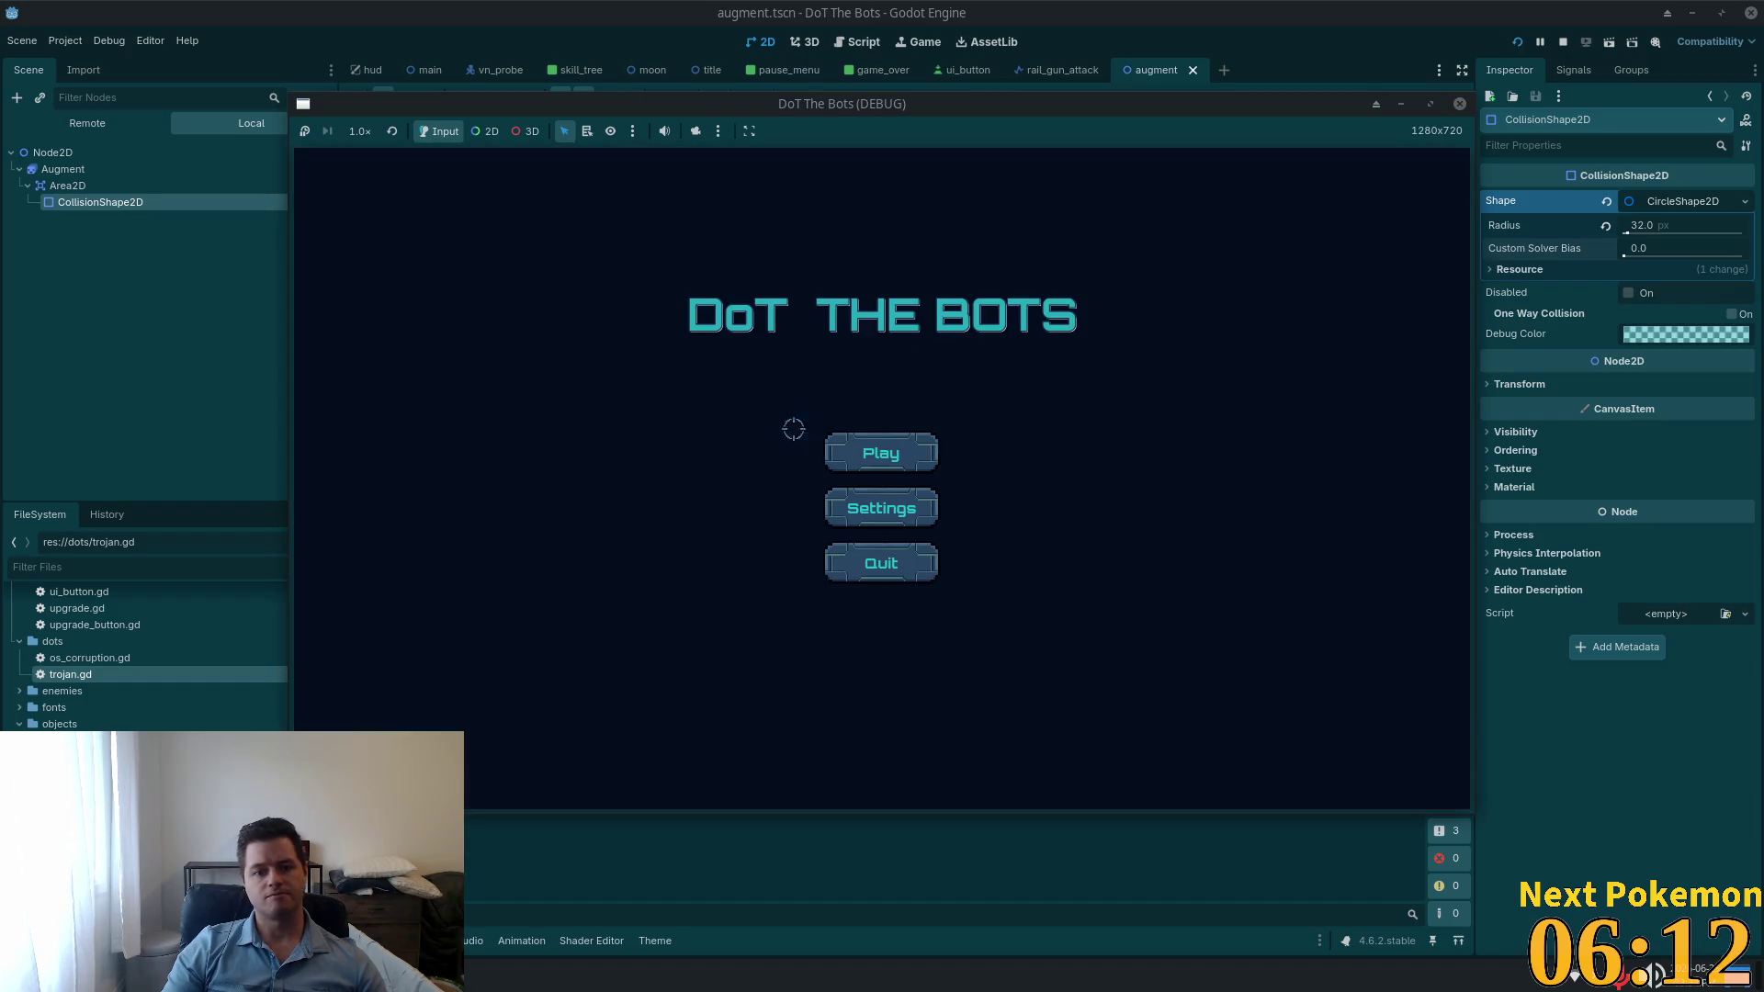
# Step: Start gameplay from the title menu and play with the 32 px hitbox
pyautogui.click(881, 453)
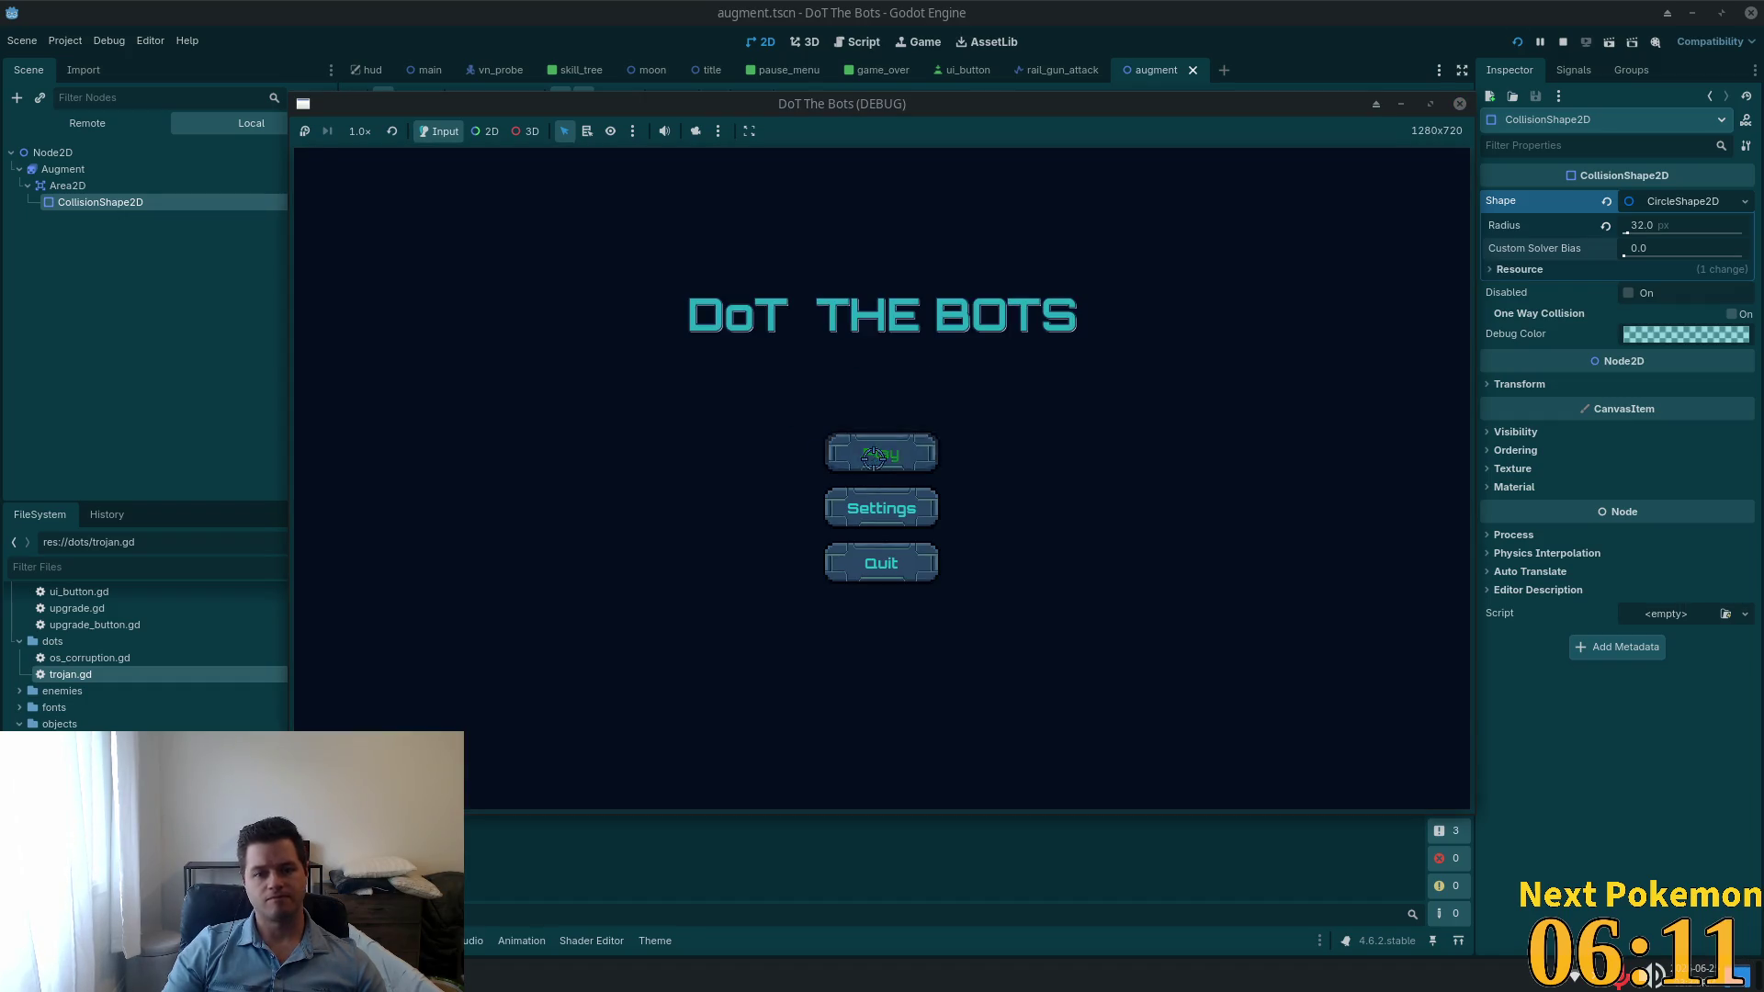